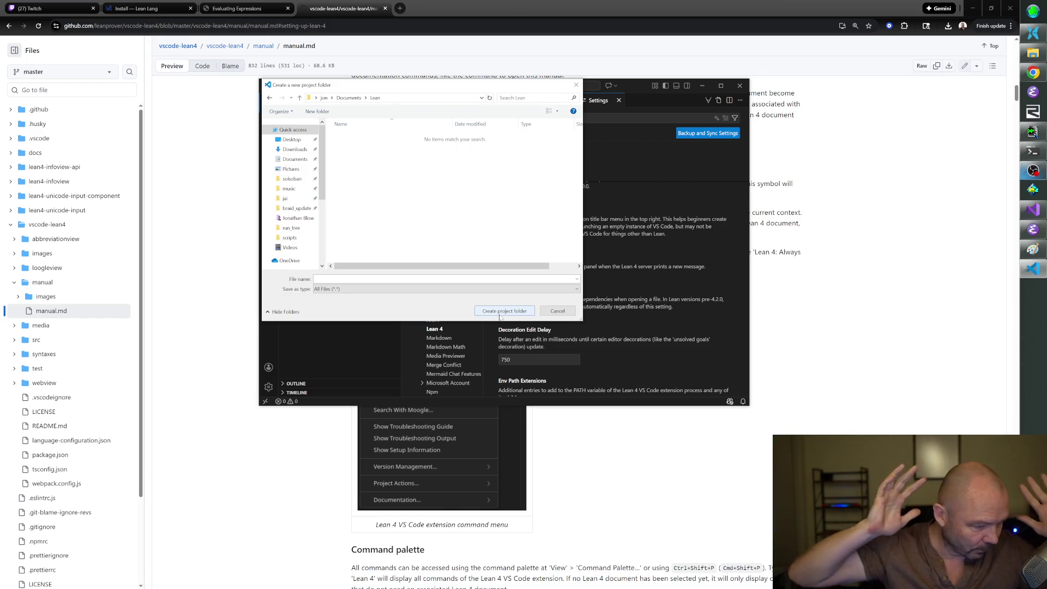
Delete the old Lean folder in Documents and dismiss the 'location not available' errors.
click(269, 97)
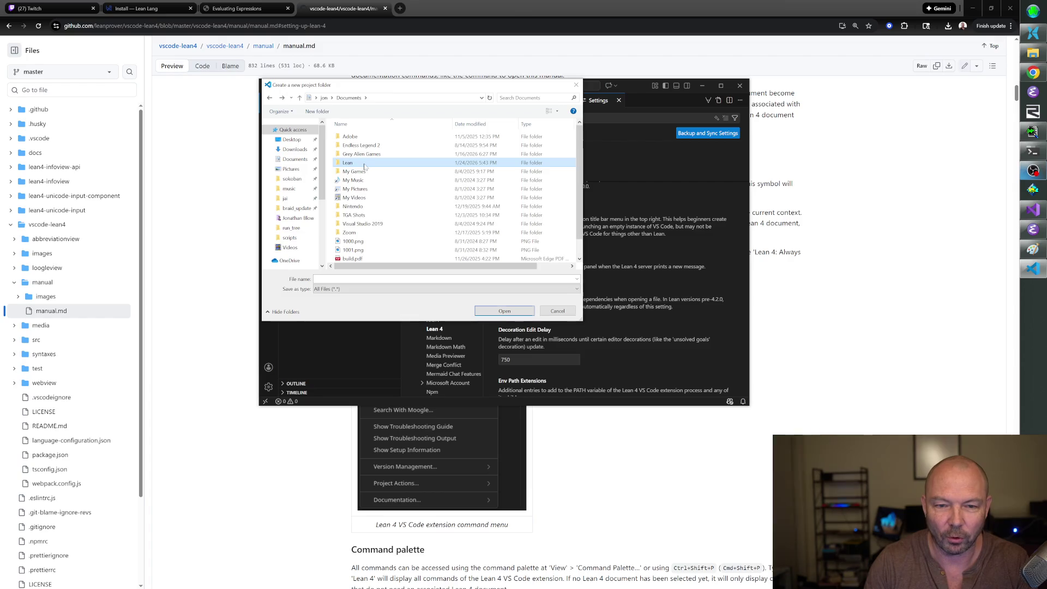
key(Delete)
click(505, 311)
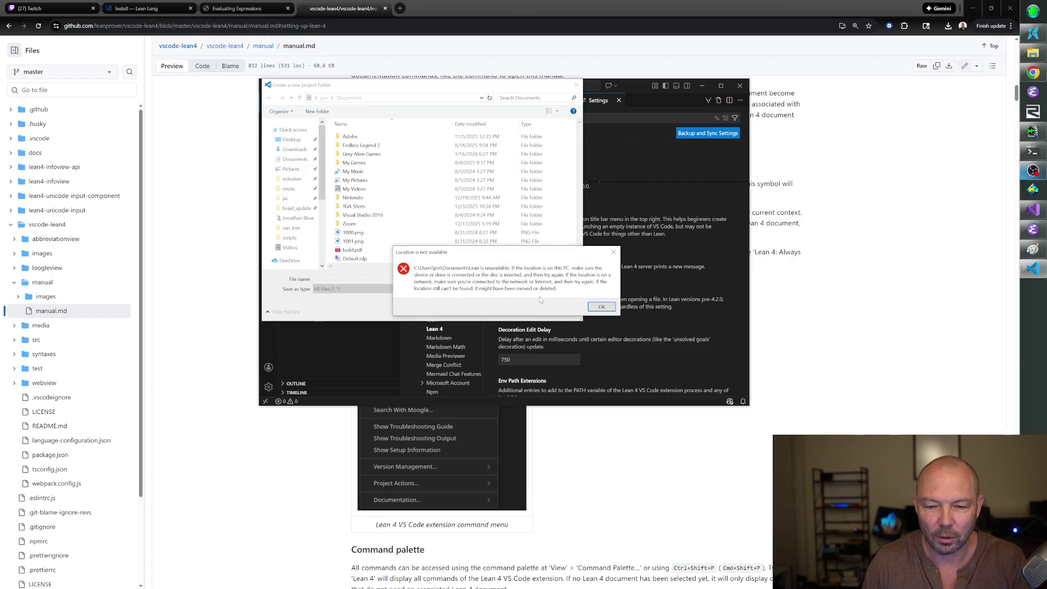
click(590, 308)
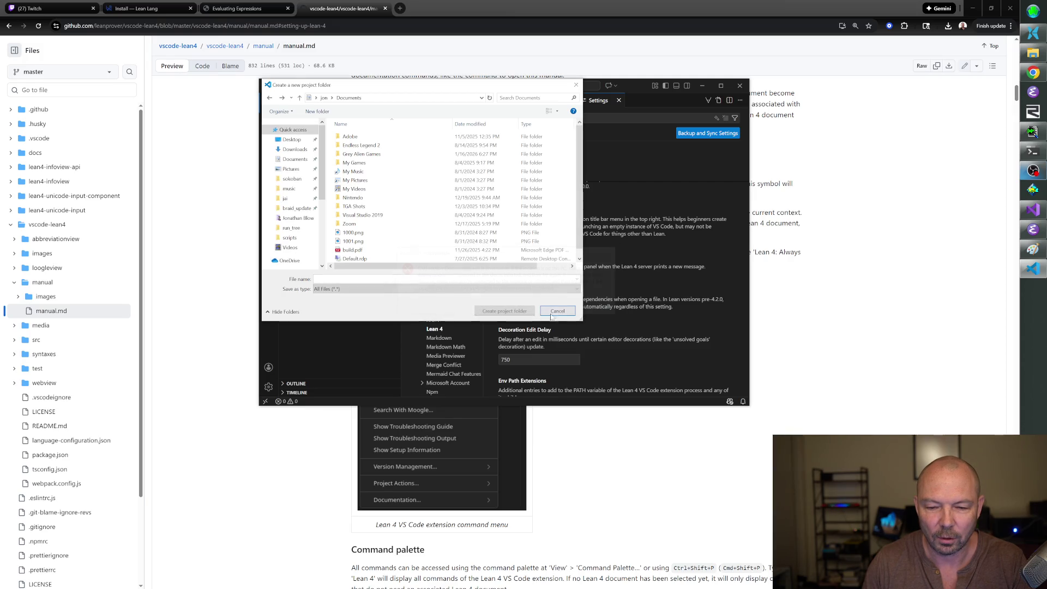
click(557, 308)
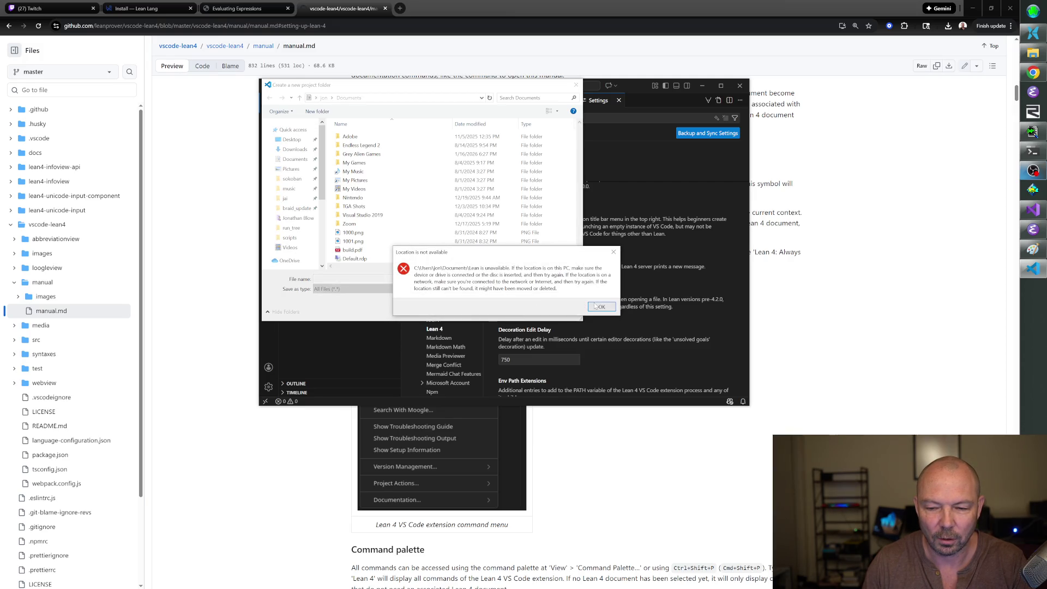
click(600, 307)
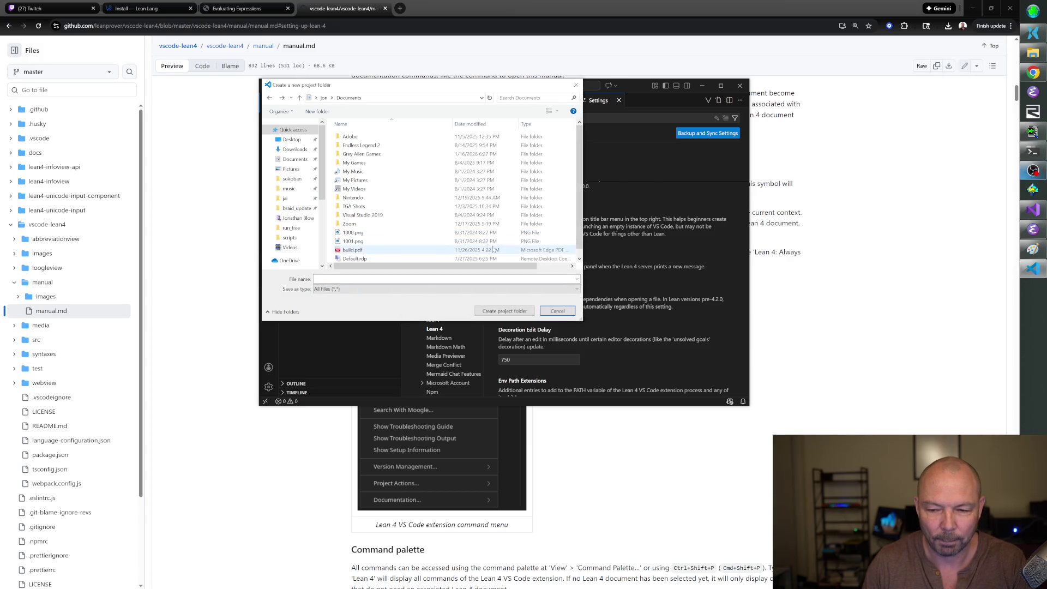
Make a new Documents\Lean folder, enter it, and create the project named Lean there.
right_click(566, 229)
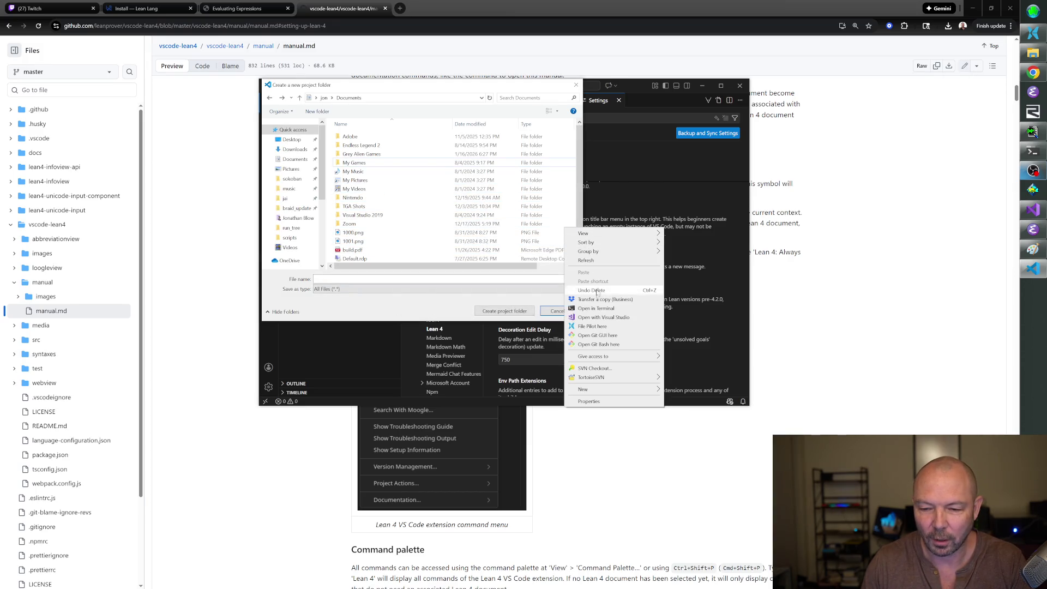
mouse_move(599, 391)
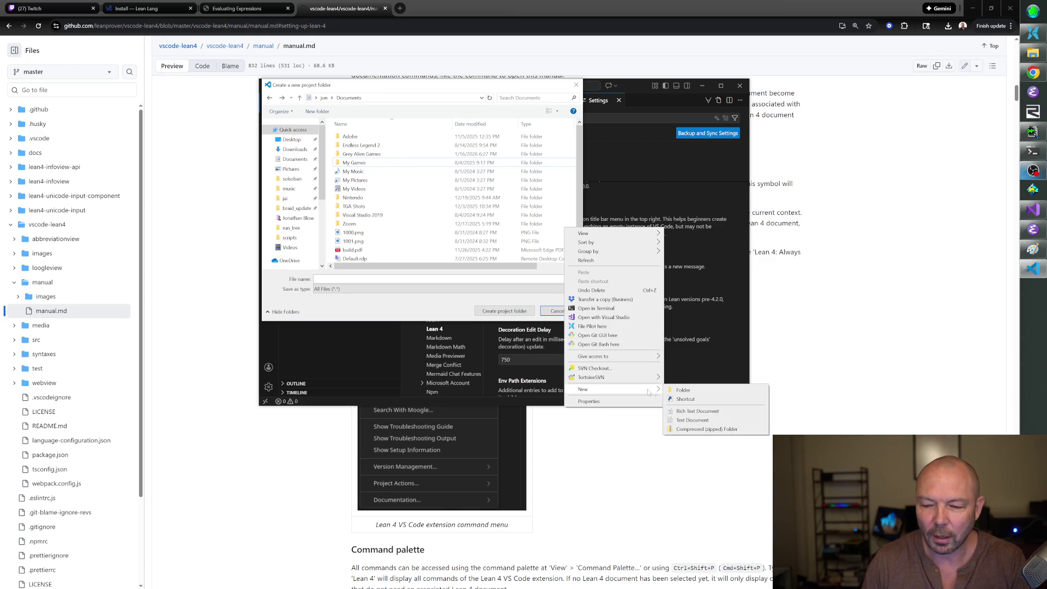
click(684, 390)
text(Lean)
key(Return)
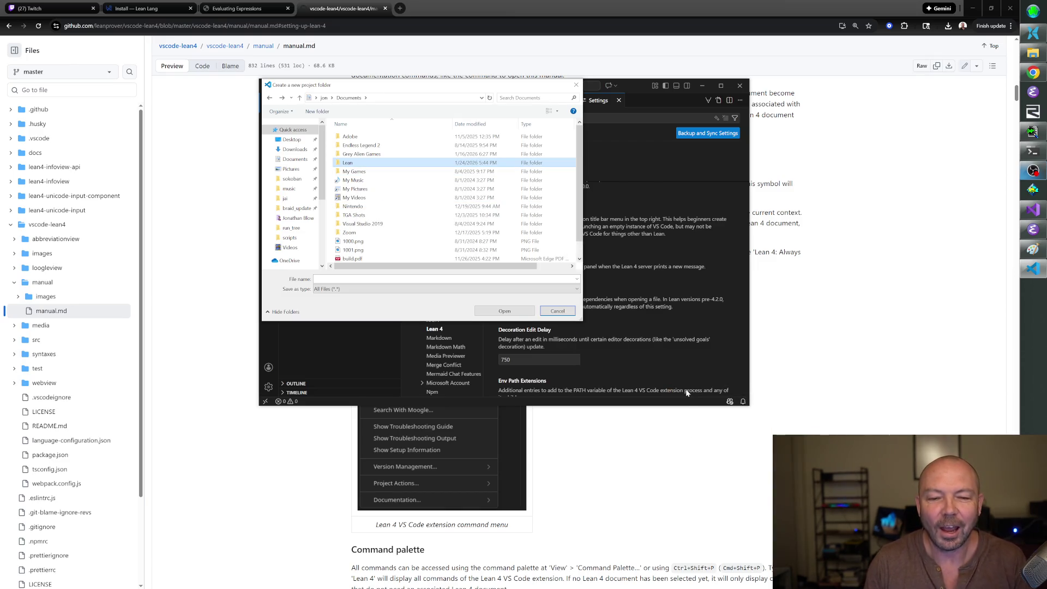
key(Return)
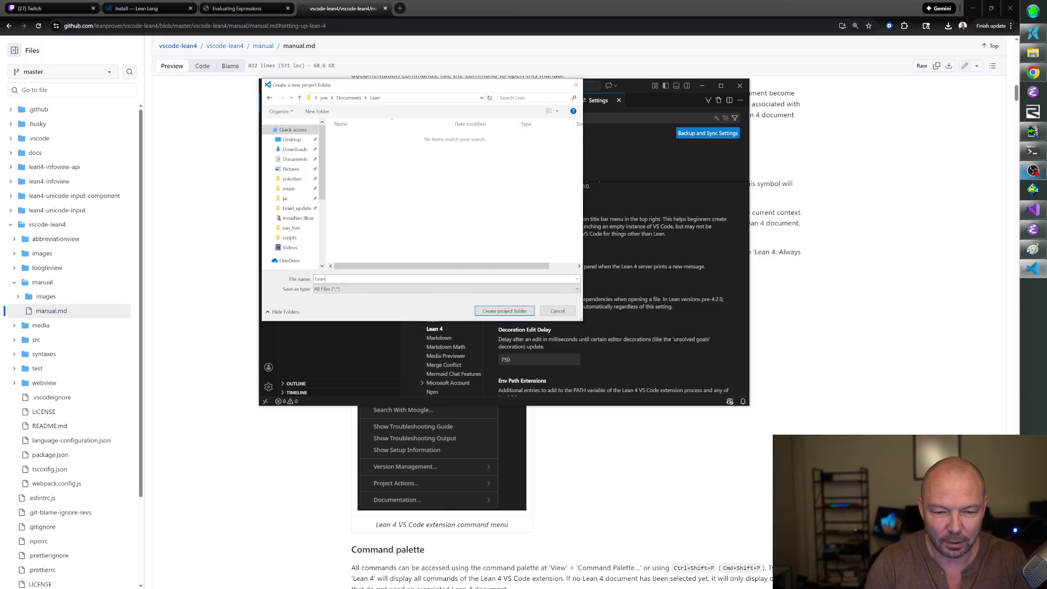
click(480, 312)
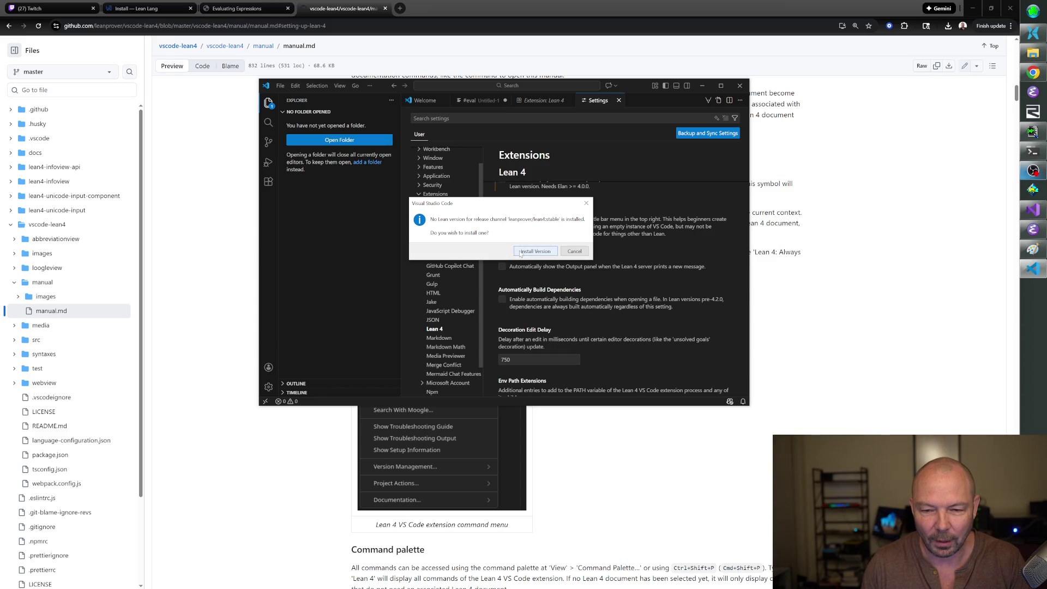
Install the stable Lean version (v4.27.0), then view the log behind the reserved package name error.
click(518, 252)
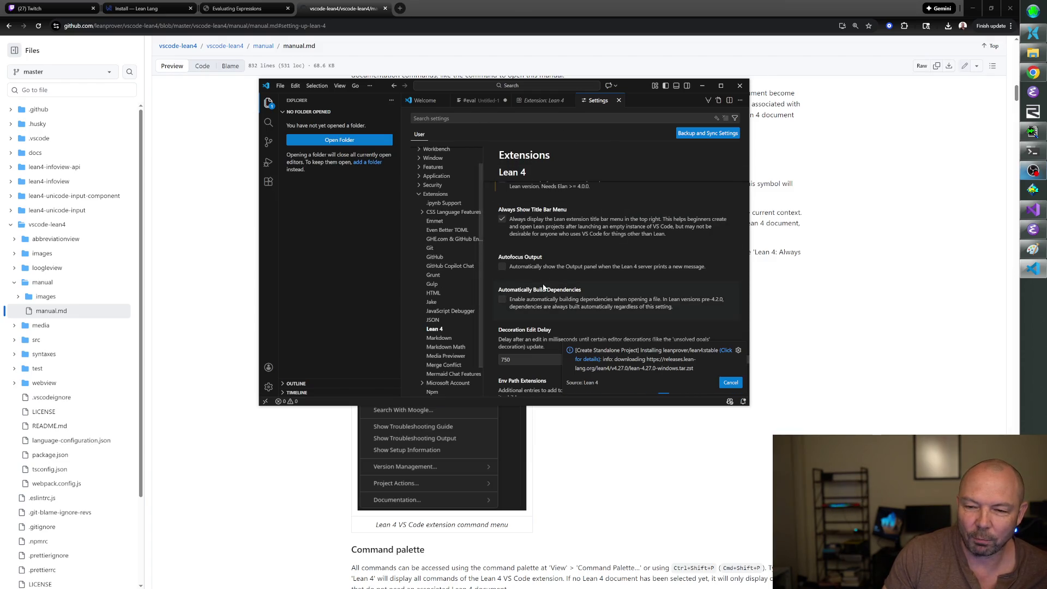
scroll(602, 276, down, 3)
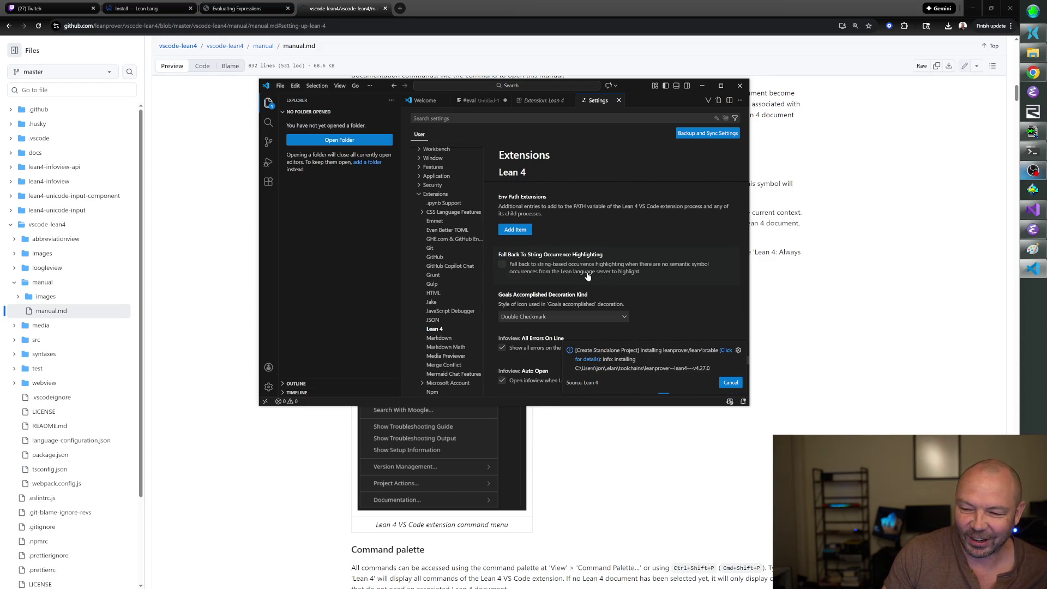
scroll(603, 274, up, 8)
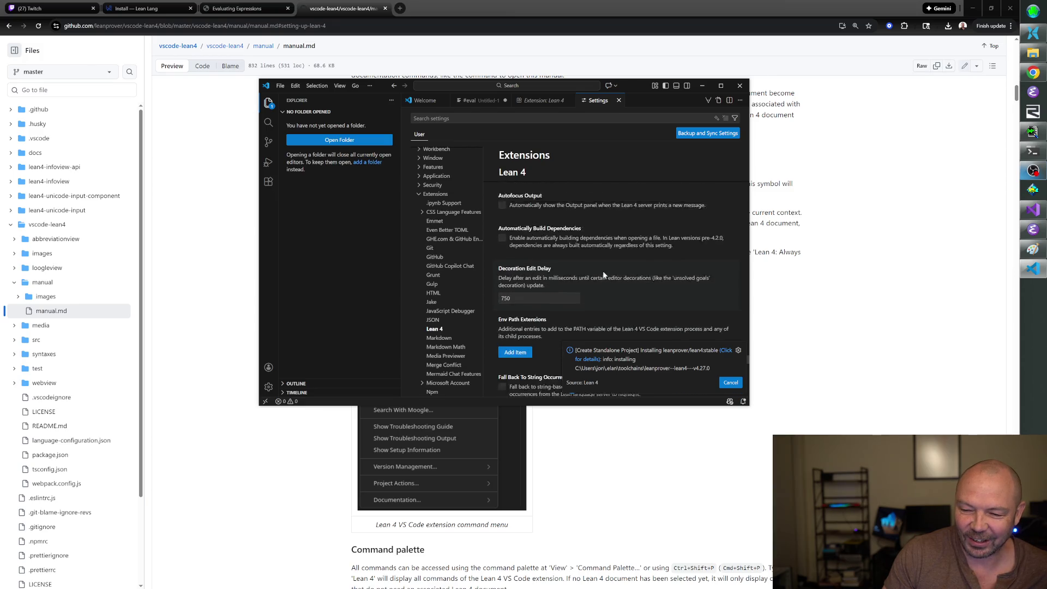
scroll(596, 276, up, 6)
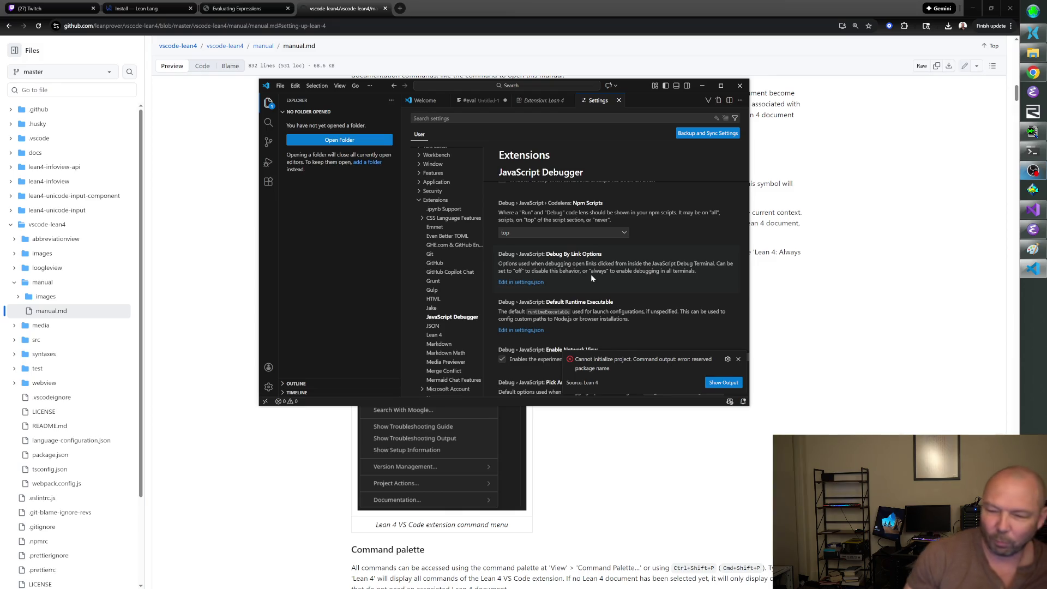
click(723, 382)
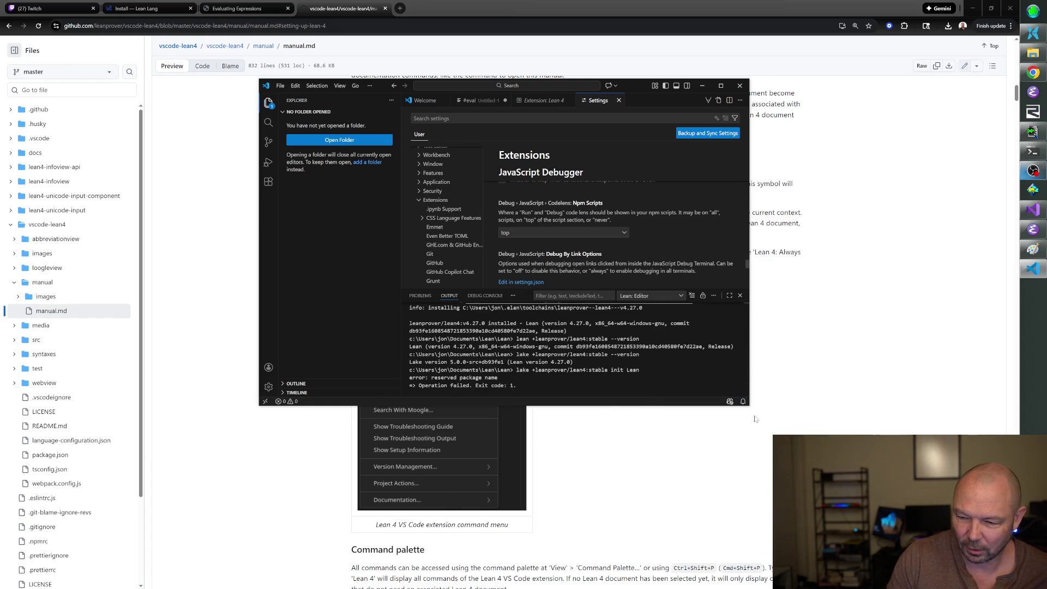
Enlarge the VS Code window and Output panel, and highlight the failing lake init command in the log.
drag(749, 406, 835, 530)
drag(607, 416, 607, 266)
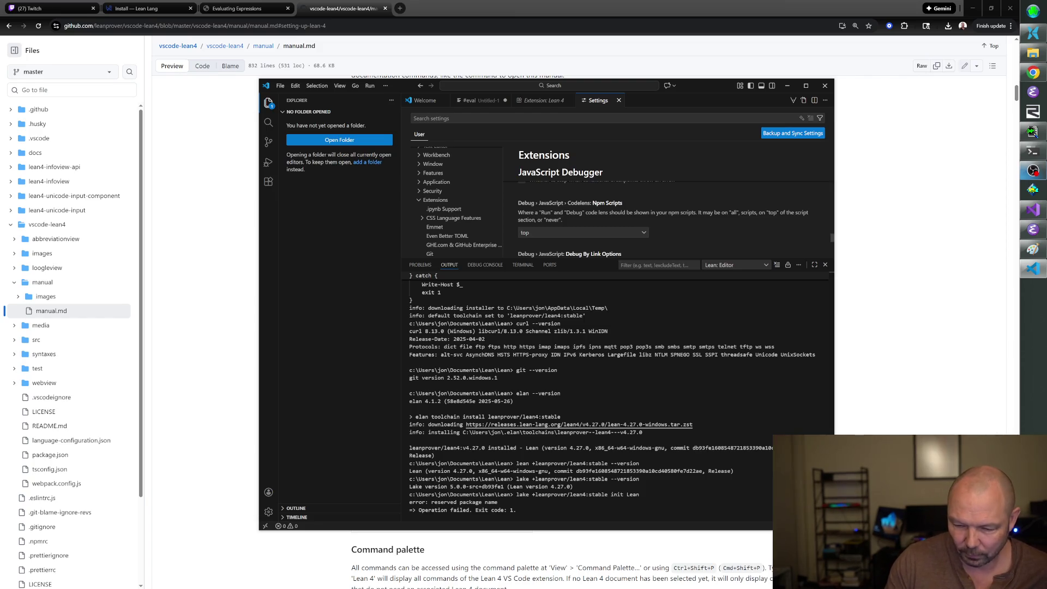
drag(516, 495, 521, 495)
drag(627, 495, 640, 495)
double_click(639, 463)
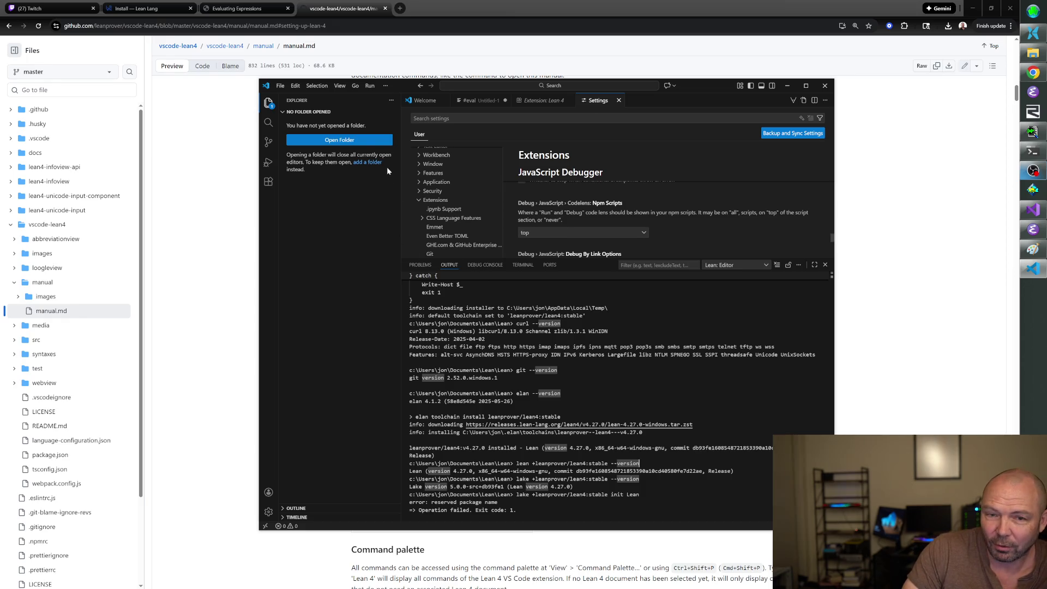
click(361, 140)
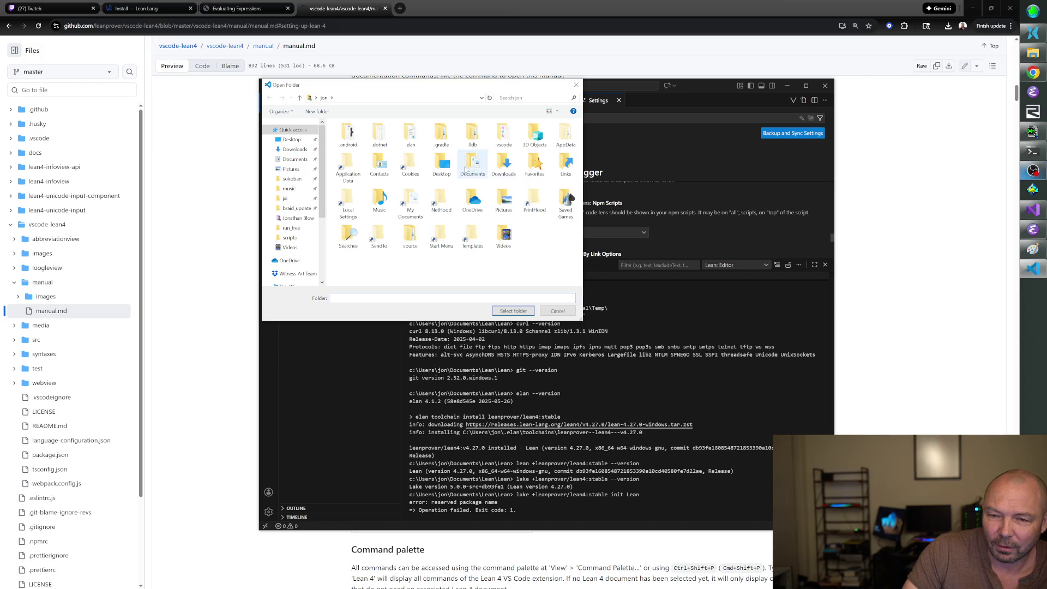
Create a 'whatever' folder in Documents\Lean\Lean, open it, and choose Don't Save for the #eval file.
click(475, 167)
double_click(475, 168)
double_click(352, 192)
double_click(366, 140)
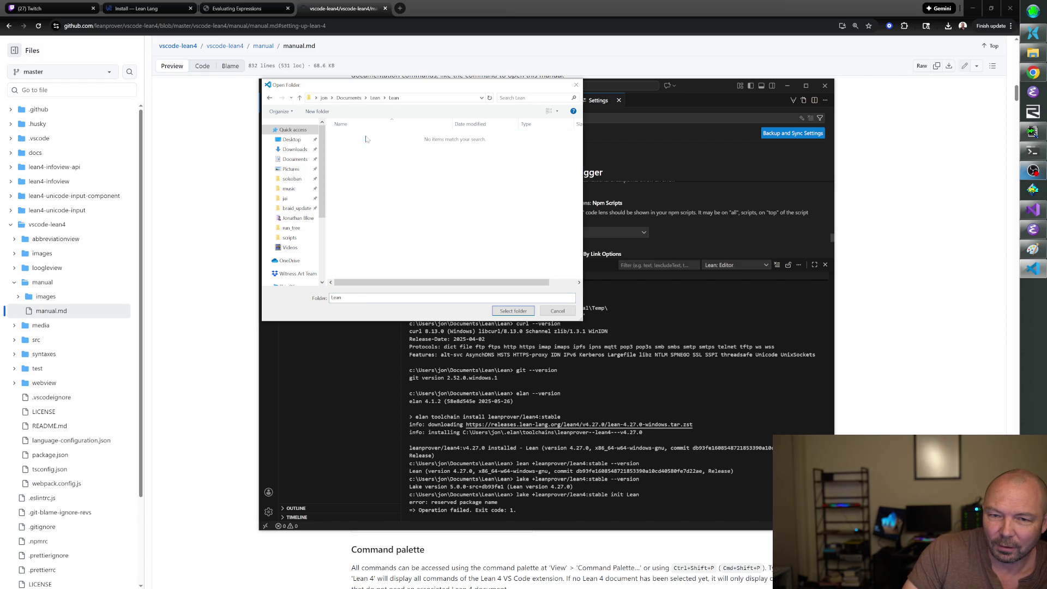
right_click(396, 208)
mouse_move(447, 378)
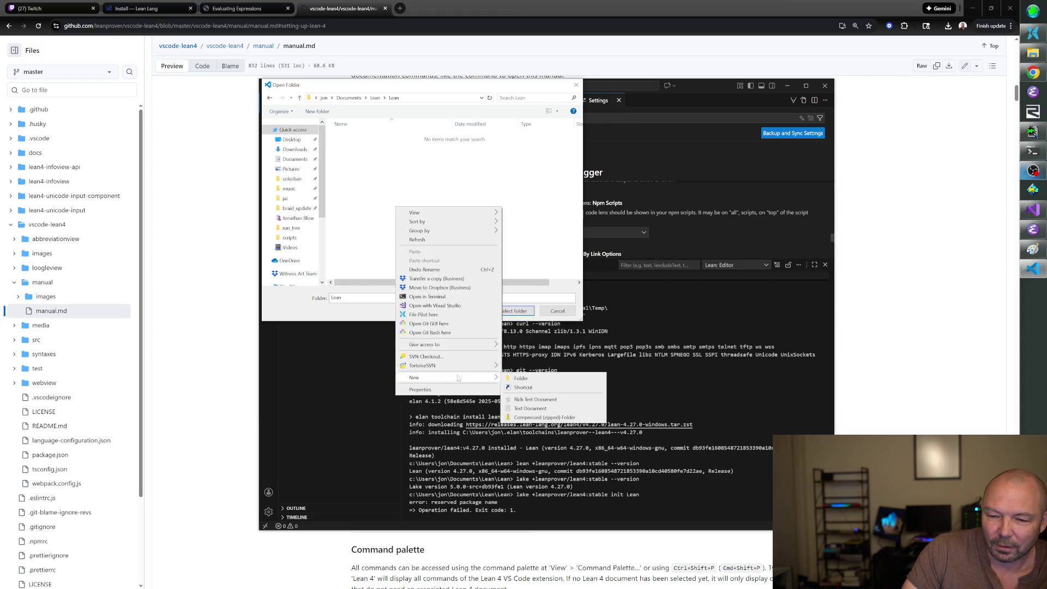
click(518, 378)
text(whatever)
right_click(401, 214)
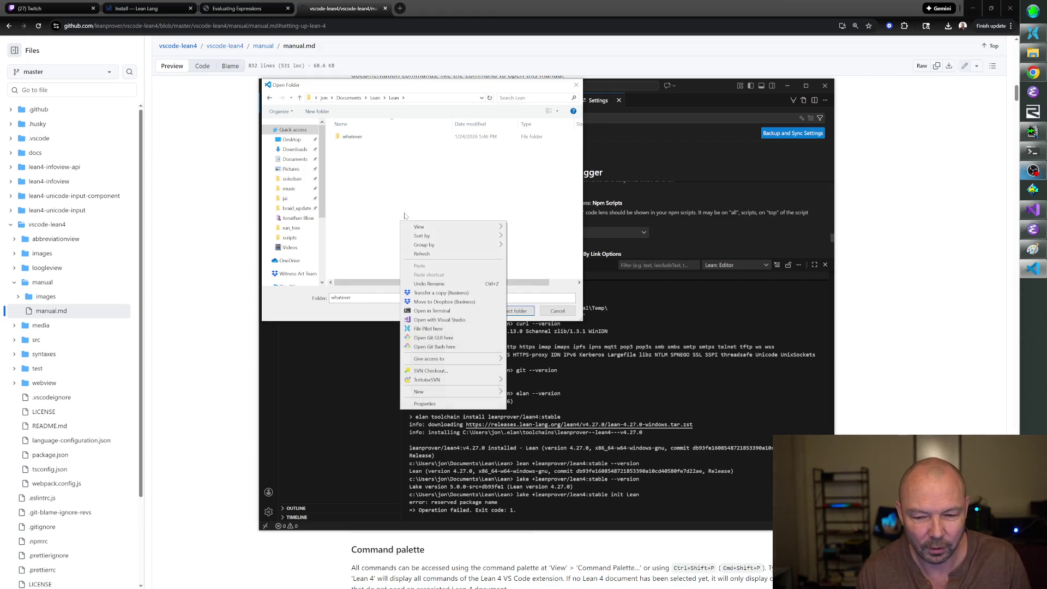
key(Escape)
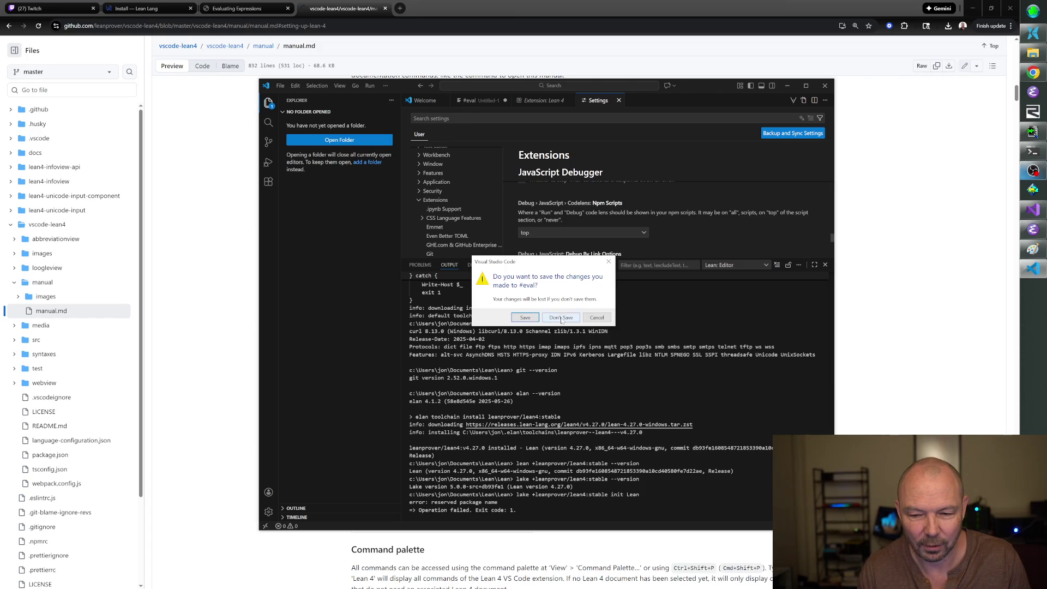
click(563, 318)
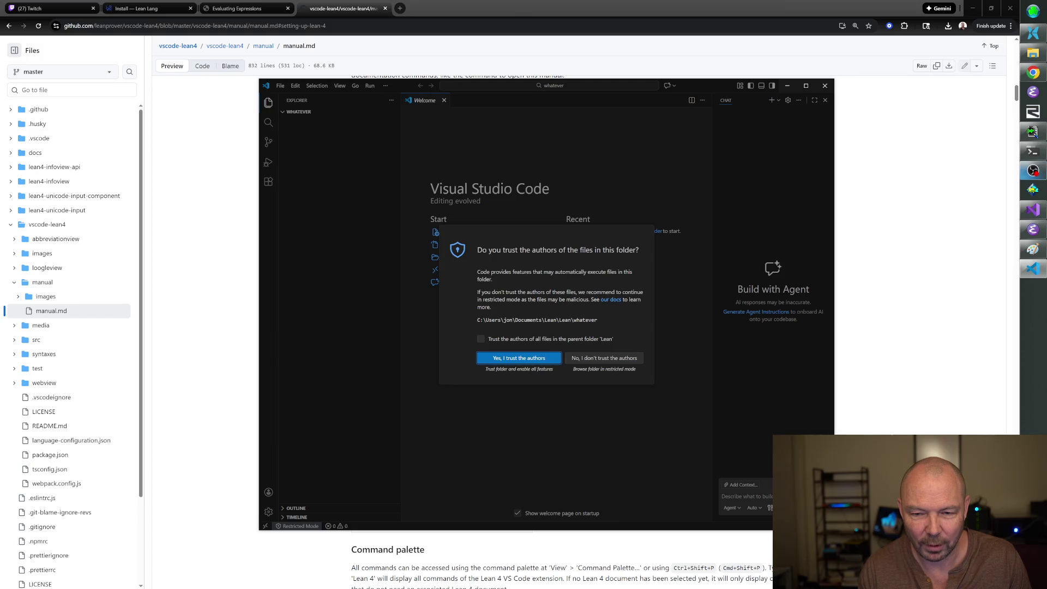
Trust the whatever folder's authors and view the installed Lean 4 extension's details.
click(527, 357)
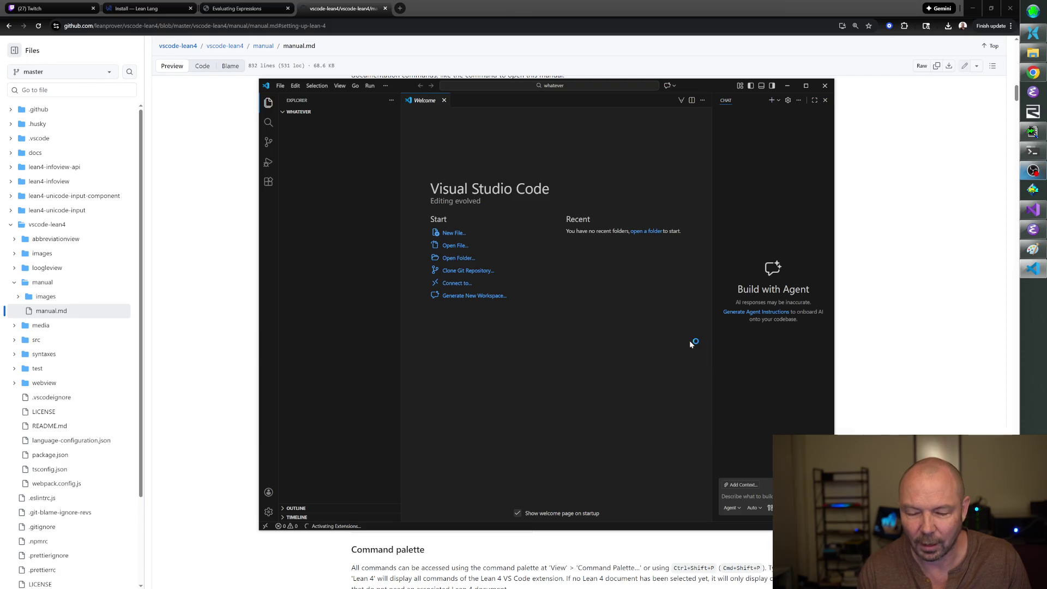
click(268, 182)
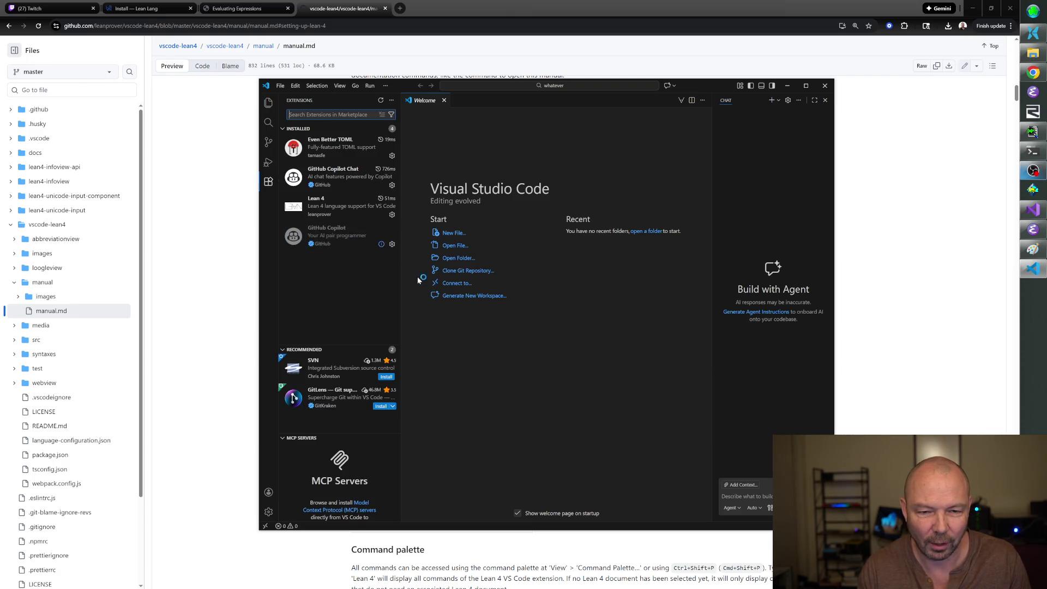
click(343, 206)
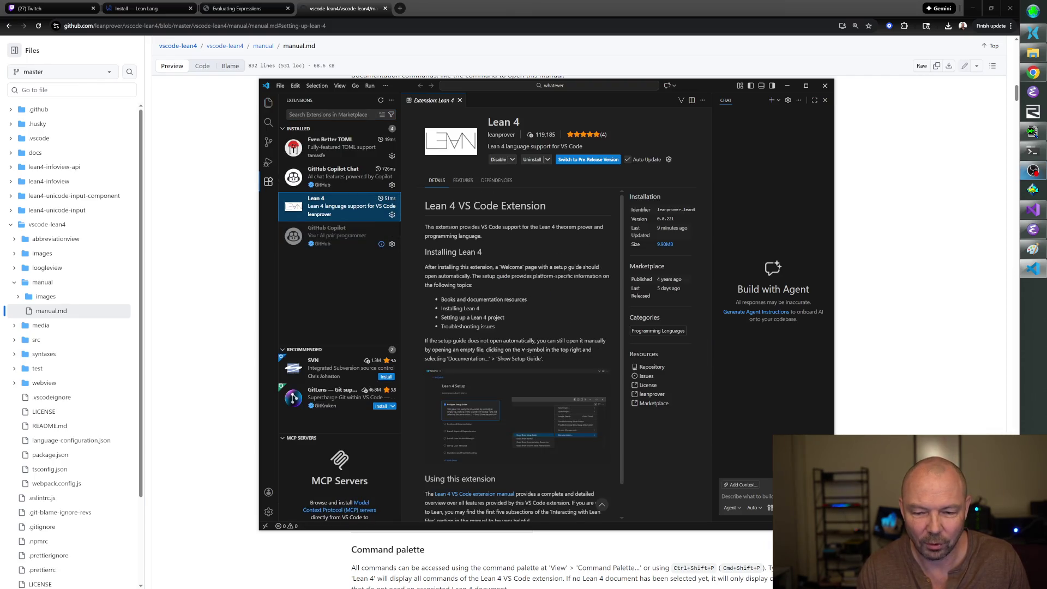
scroll(543, 315, down, 1)
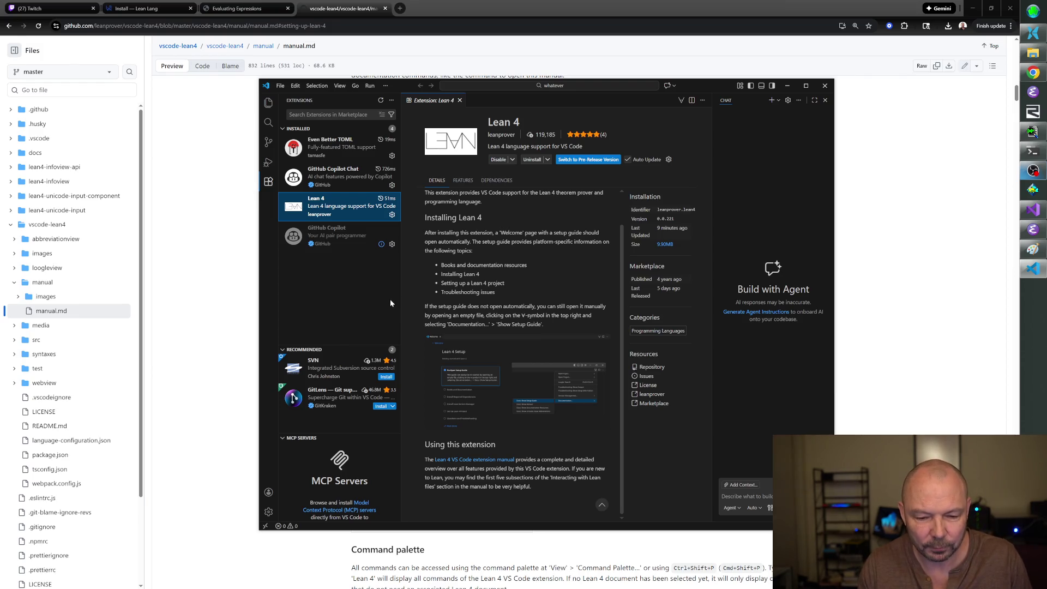
mouse_move(359, 227)
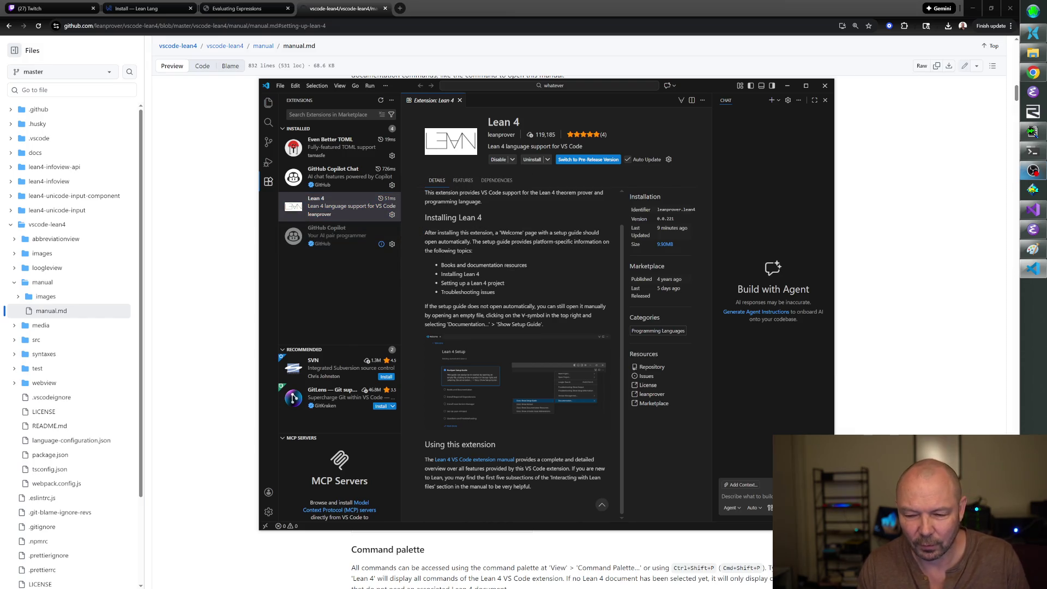
scroll(518, 327, up, 1)
click(371, 212)
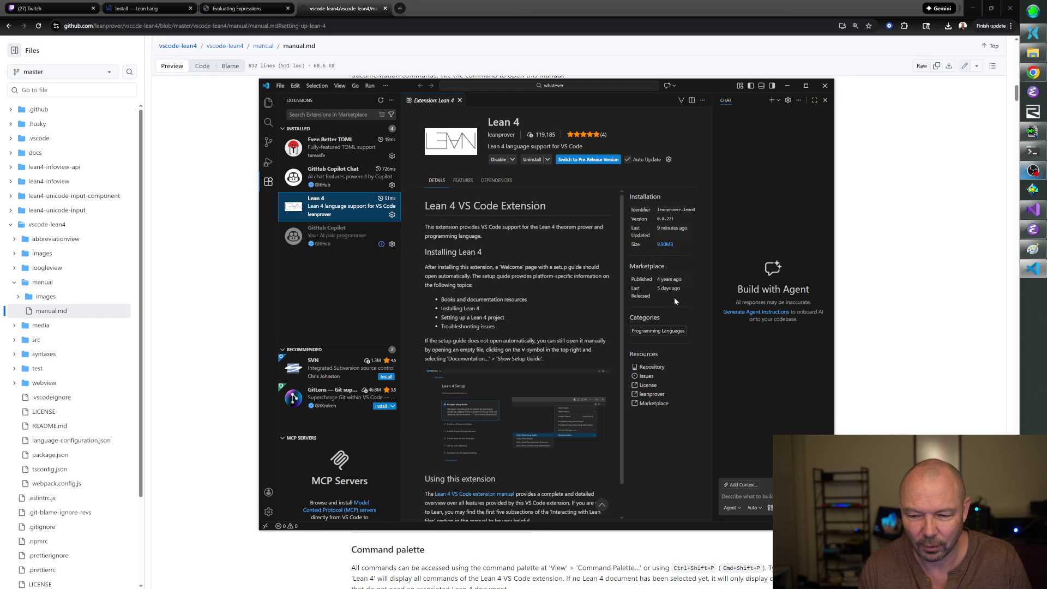
Check the manual in the browser, then collapse the extensions sidebar to widen the details page.
key(alt+Tab)
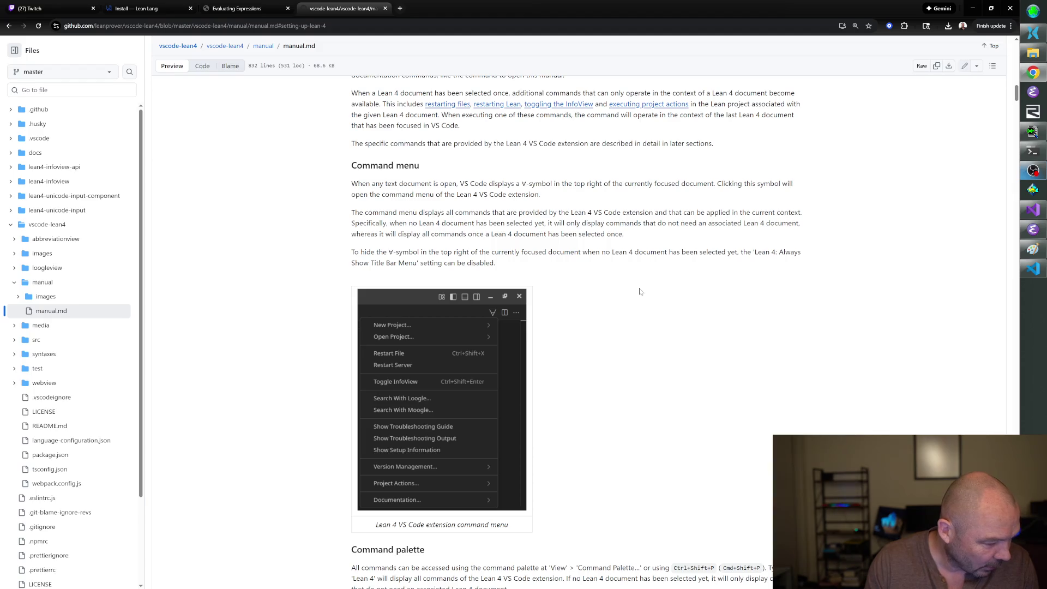
key(alt+Tab)
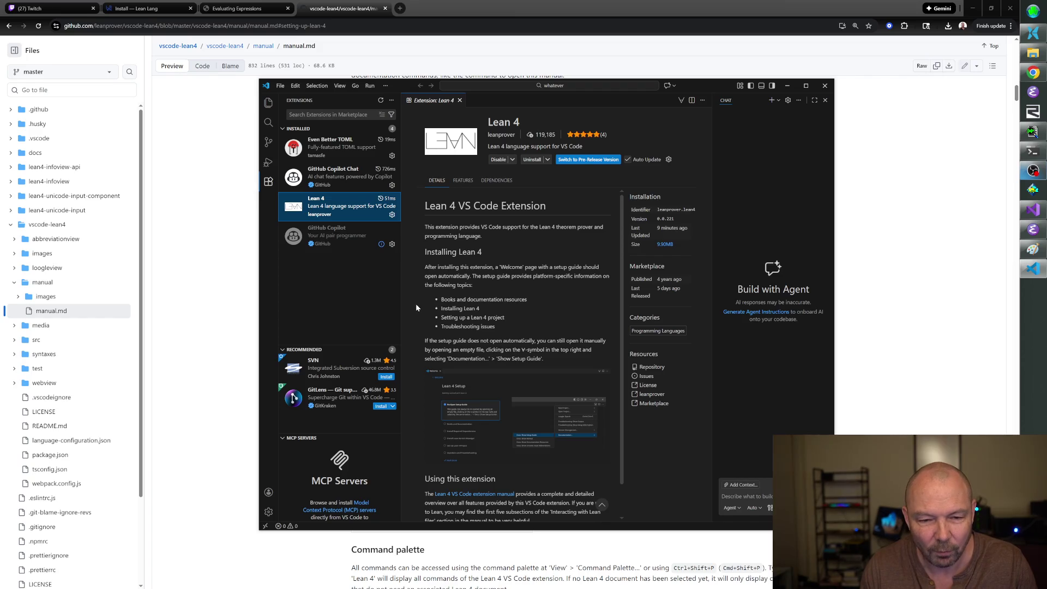
mouse_move(344, 240)
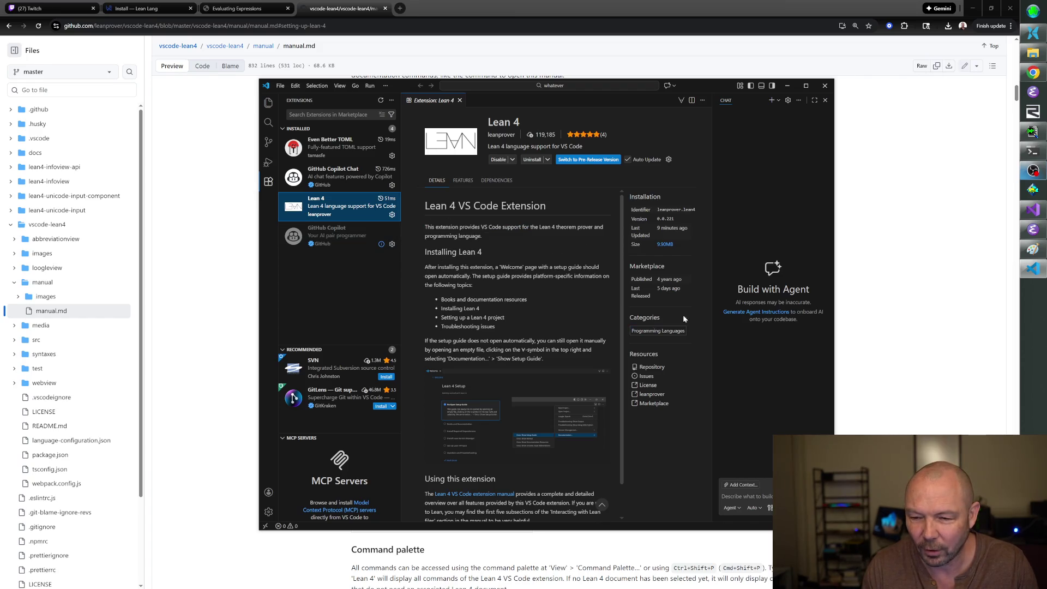
click(269, 183)
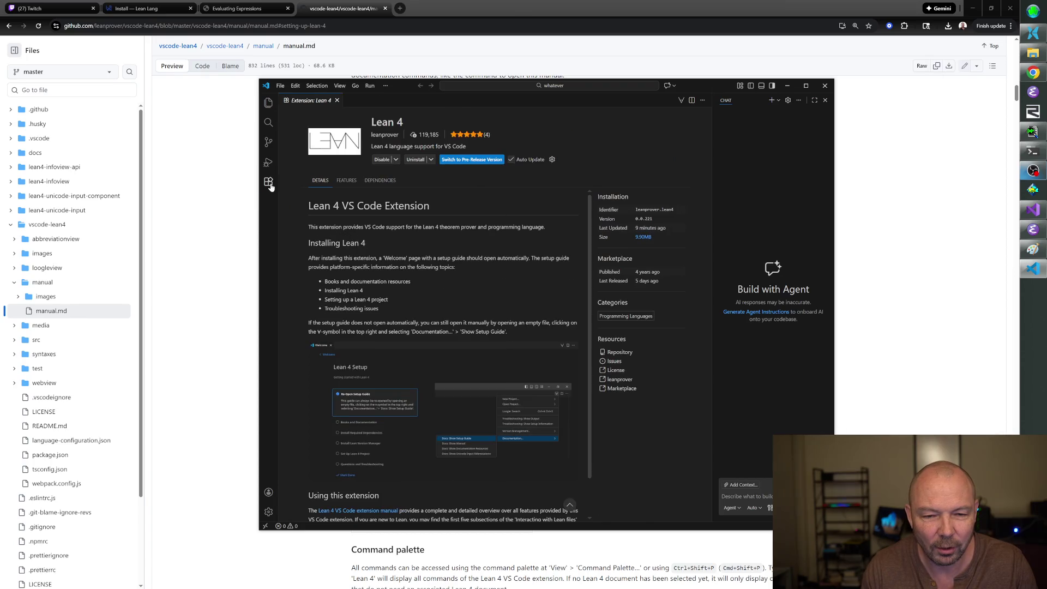
Read through the Lean 4 extension details, then show the Run and Debug panel beside them.
click(269, 183)
click(269, 183)
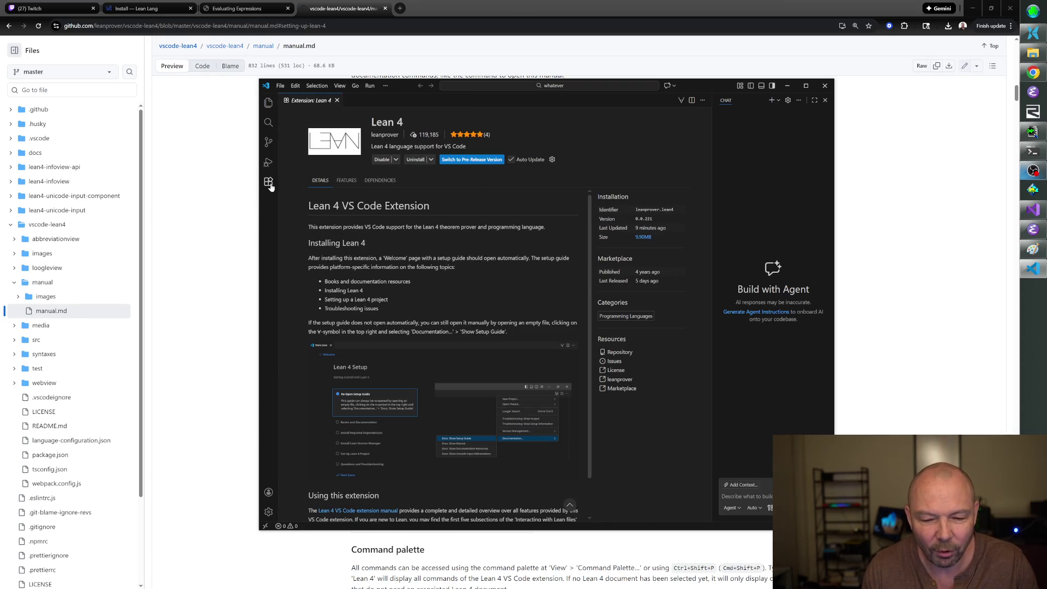
scroll(427, 350, down, 1)
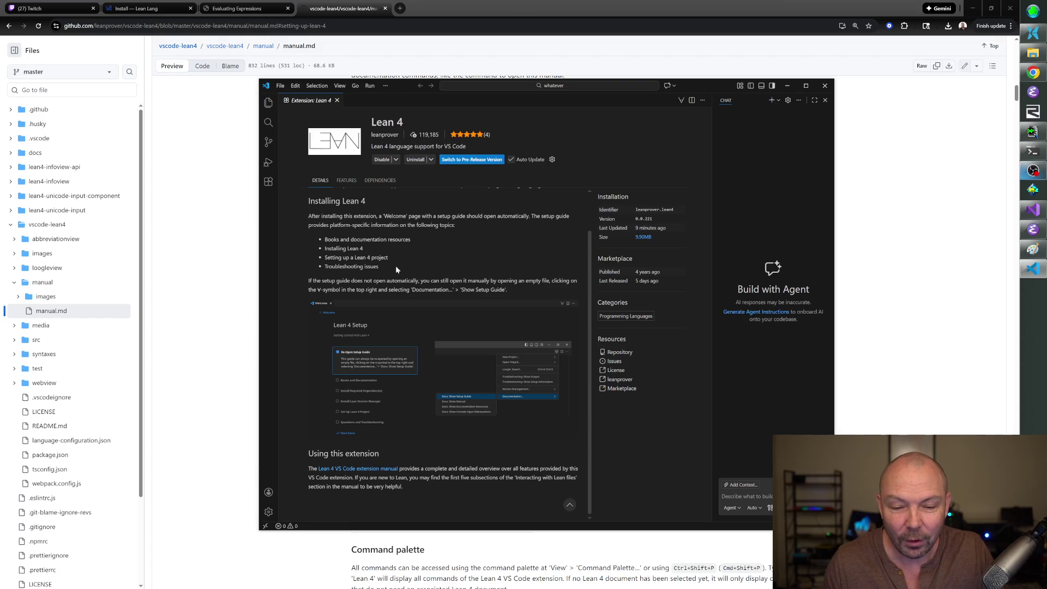
scroll(434, 292, up, 2)
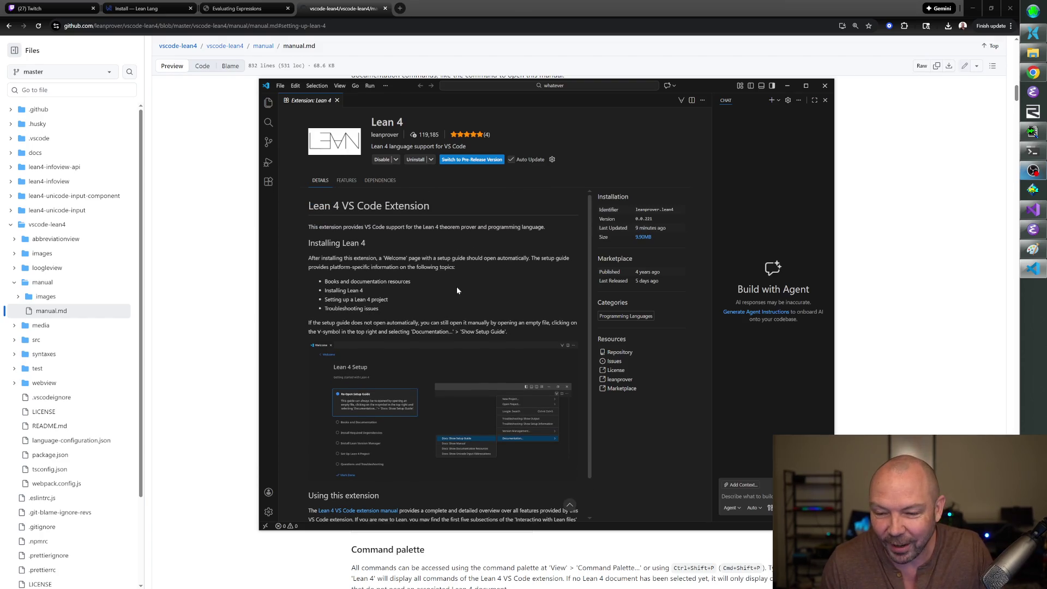
scroll(457, 289, down, 1)
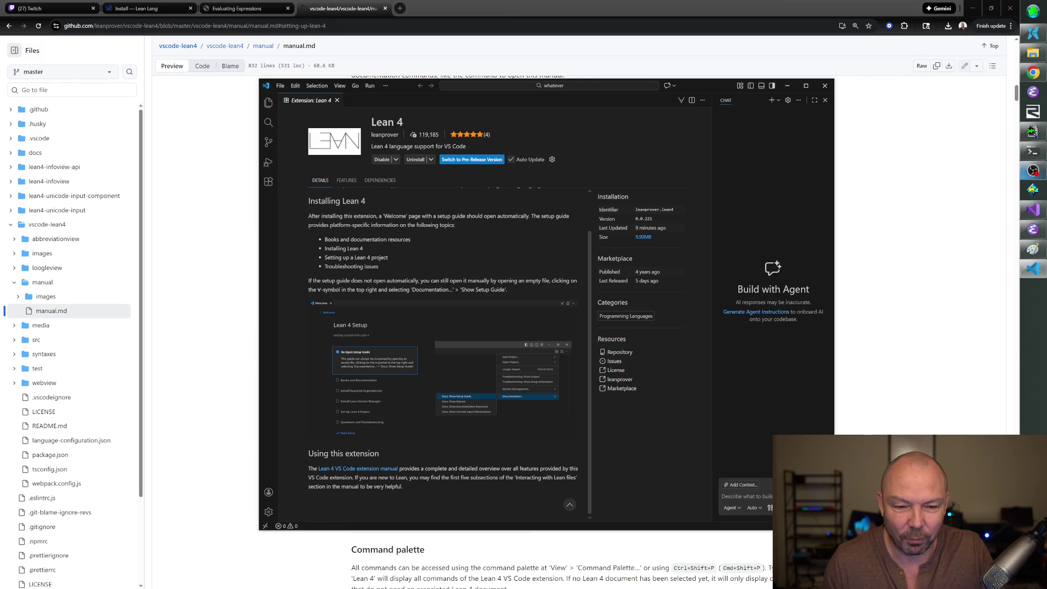
click(269, 163)
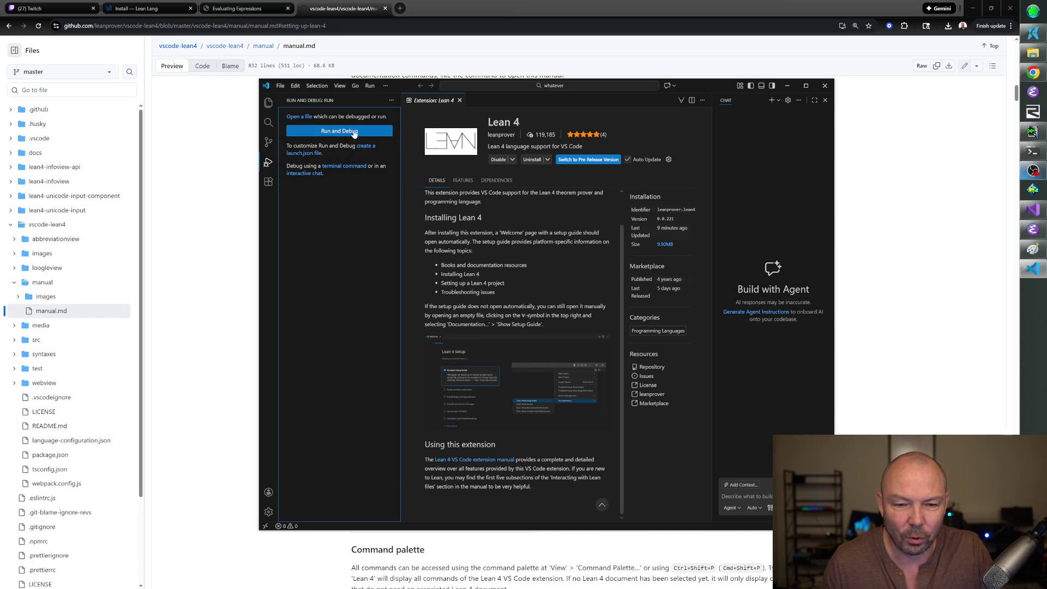
Switch the sidebar to the Explorer showing the empty WHATEVER folder, and refocus the extension page.
click(268, 141)
click(269, 103)
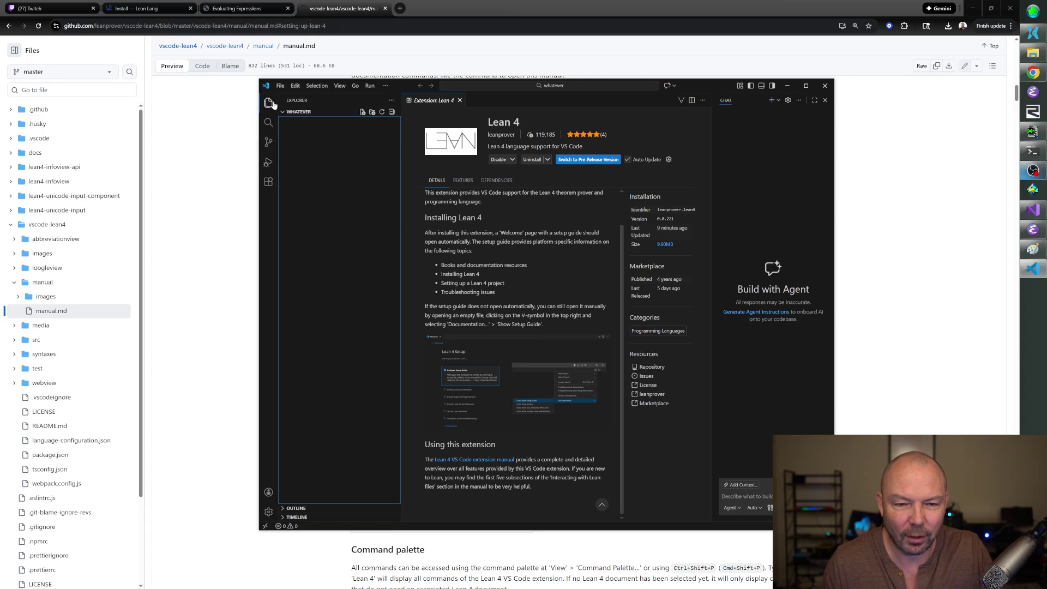
click(569, 252)
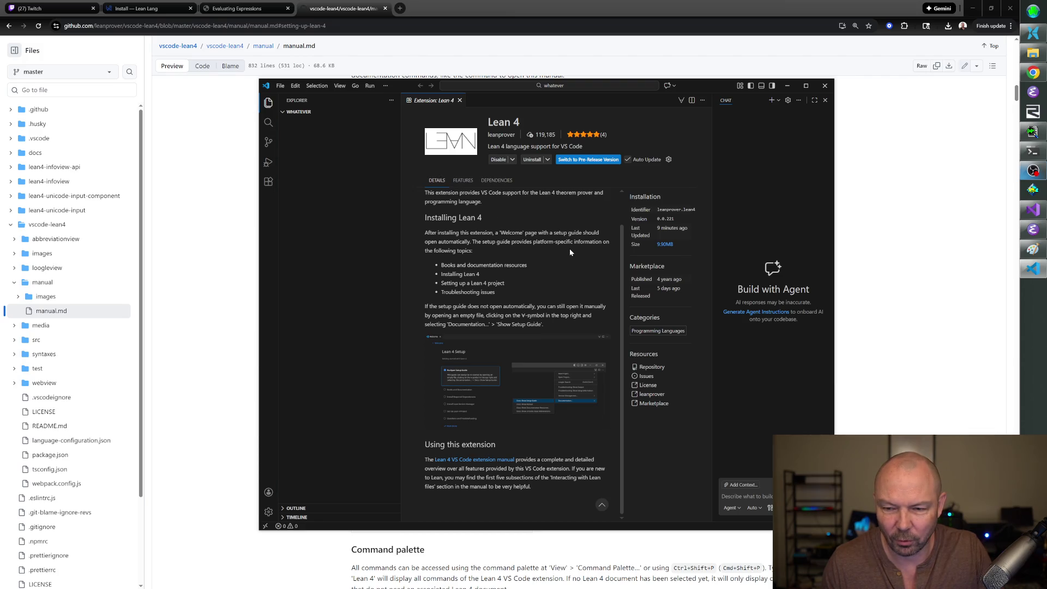
Read the Lean 4 VS Code extension manual down to its Command menu section, then return to VS Code.
click(499, 459)
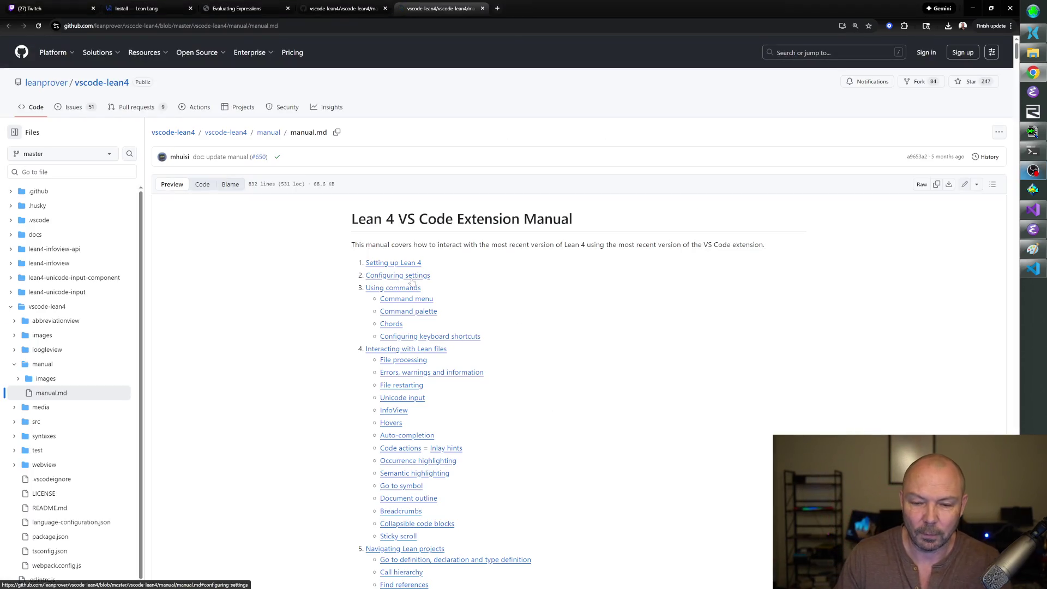
click(409, 264)
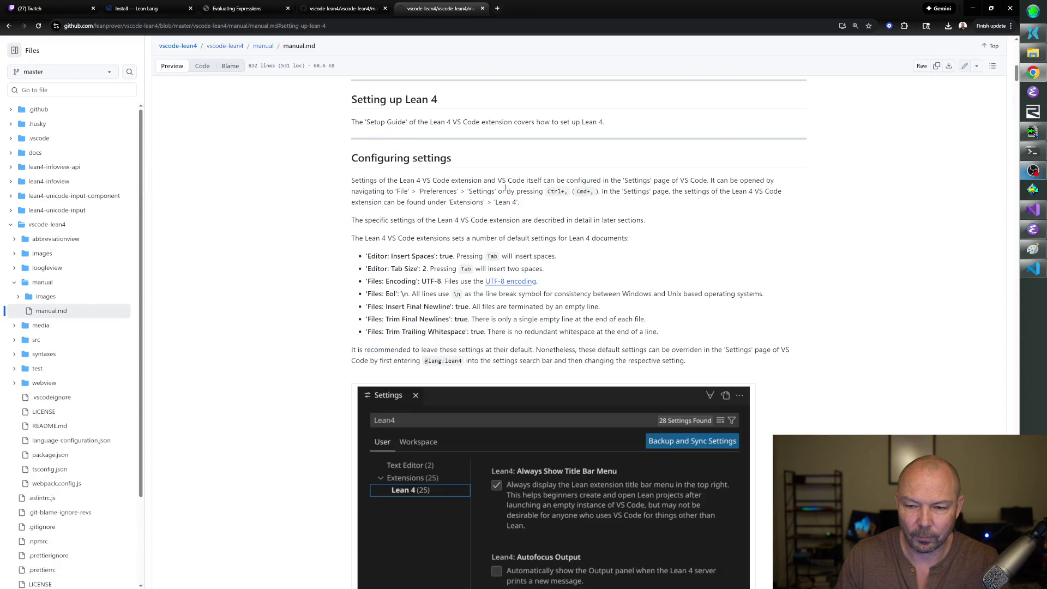
scroll(522, 250, down, 5)
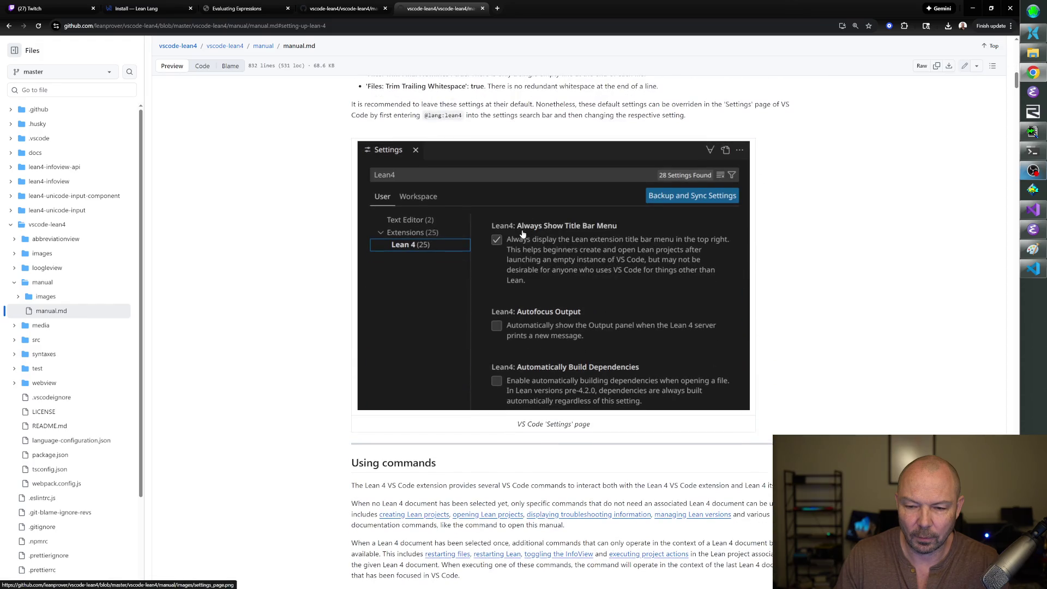
scroll(522, 235, down, 5)
scroll(522, 233, down, 1)
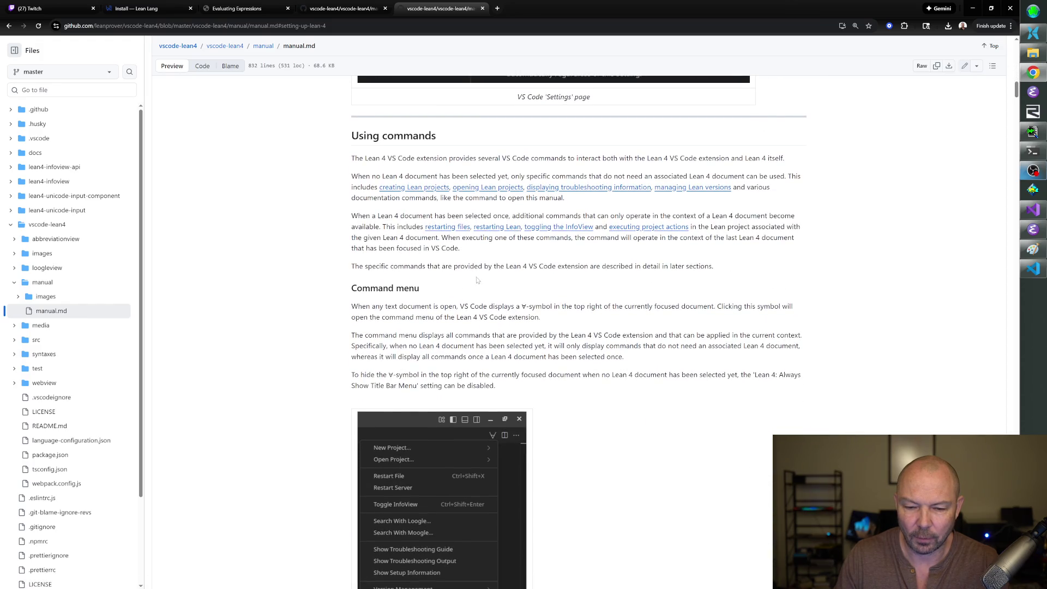
drag(435, 306, 542, 317)
click(585, 329)
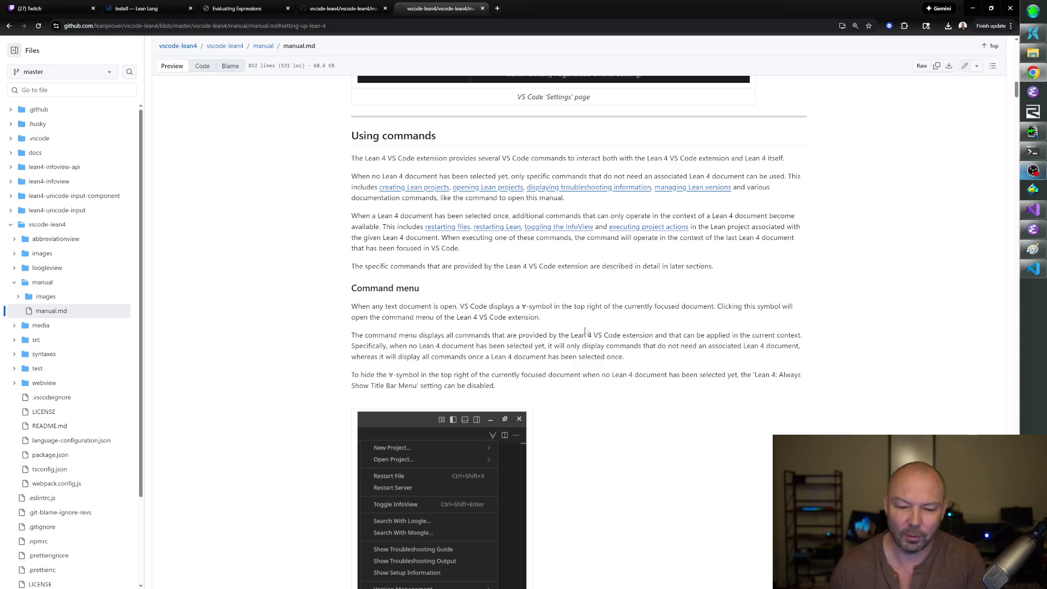
key(alt+Tab)
click(268, 103)
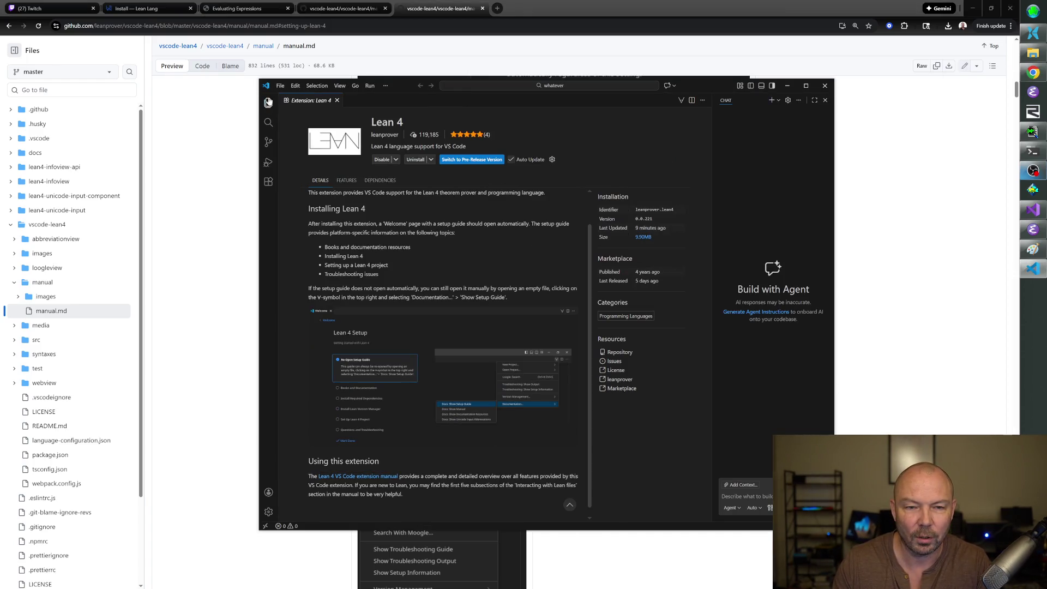
Create an Untitled-1 text file, then choose ∀ > New Project > Create Standalone Project.
click(281, 86)
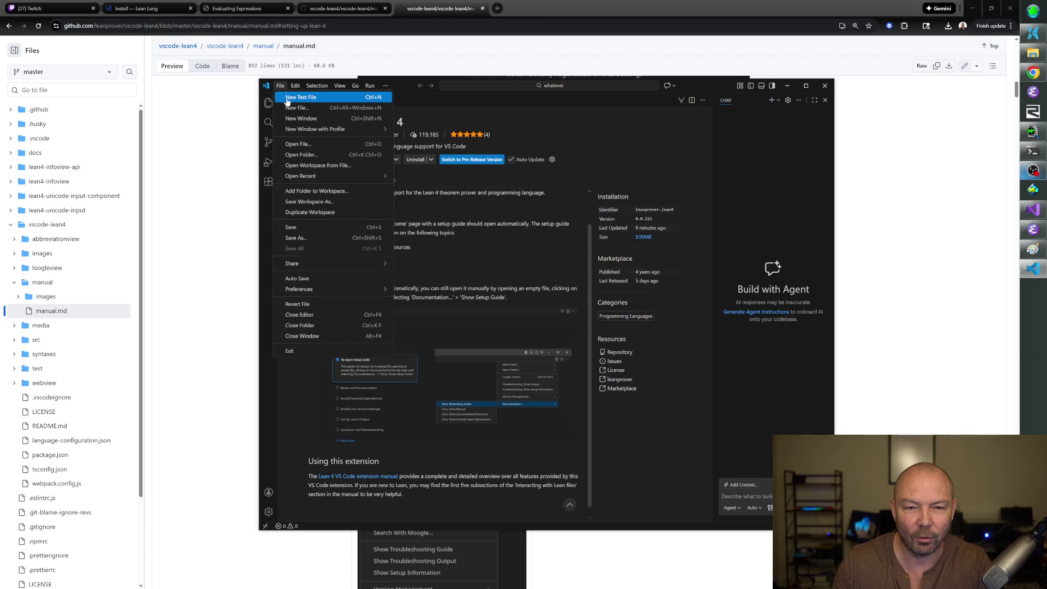
click(287, 101)
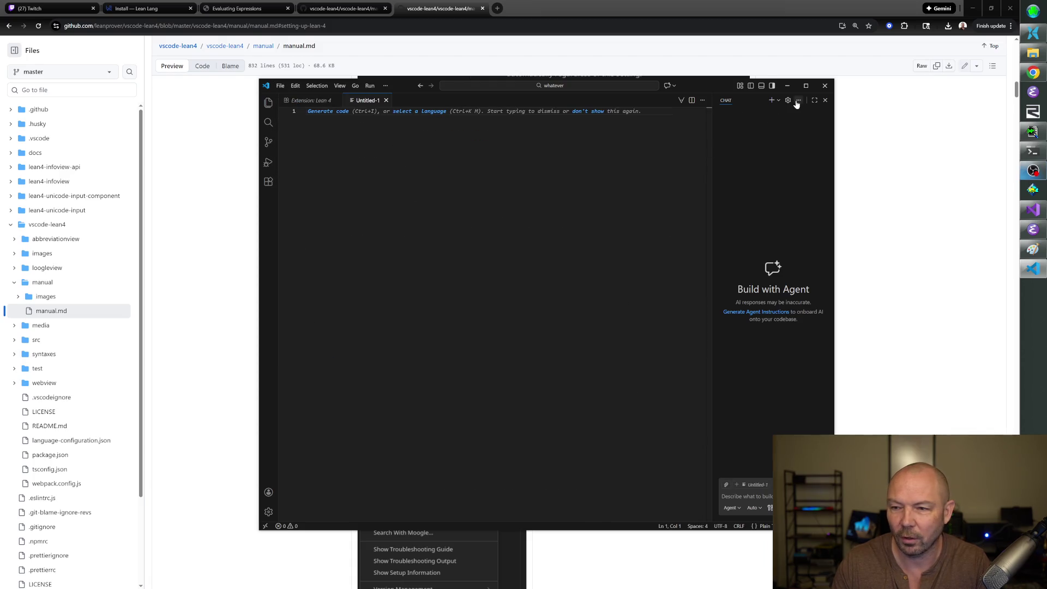
click(680, 101)
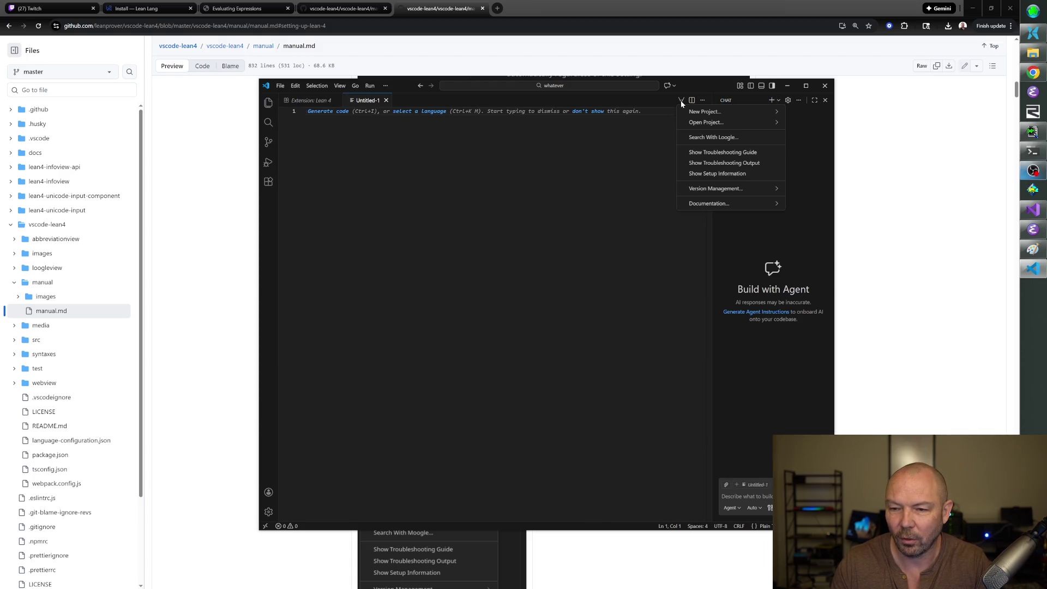
mouse_move(698, 111)
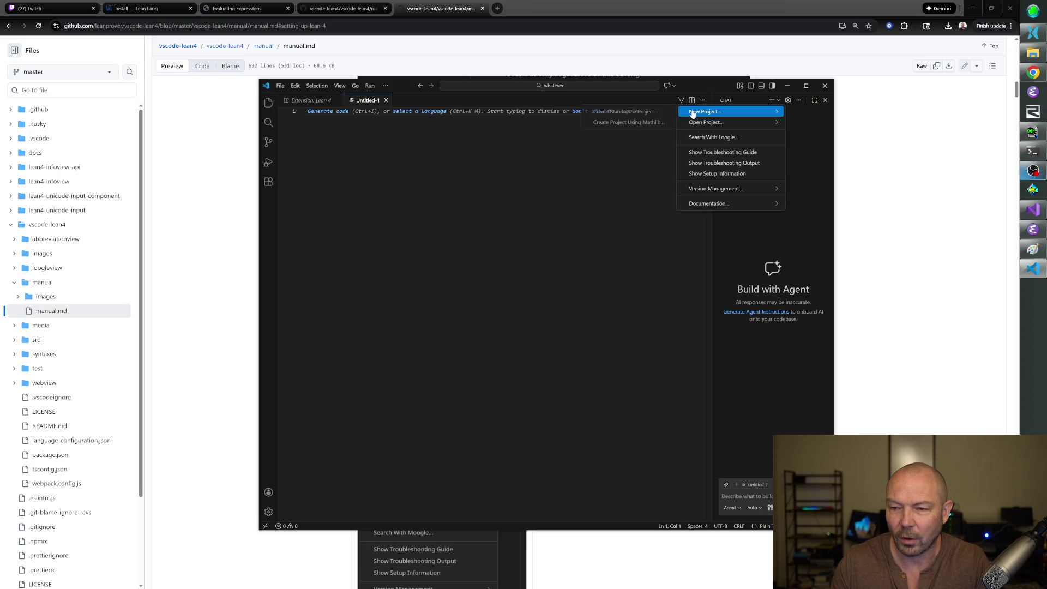
click(660, 112)
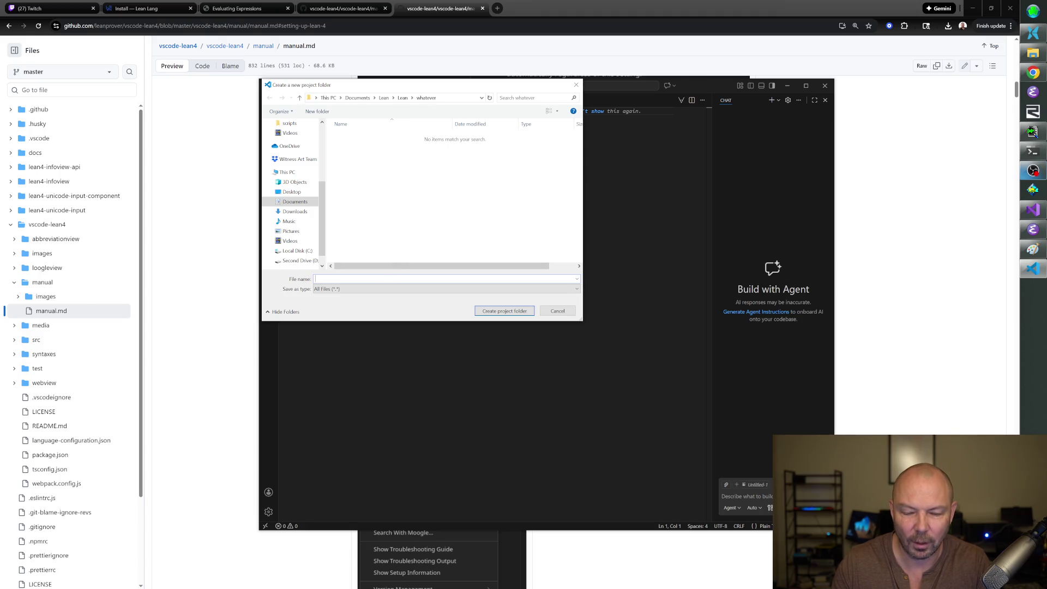
Try creating the project as 'whatever' in Documents\Lean and step into that folder.
text(whatever)
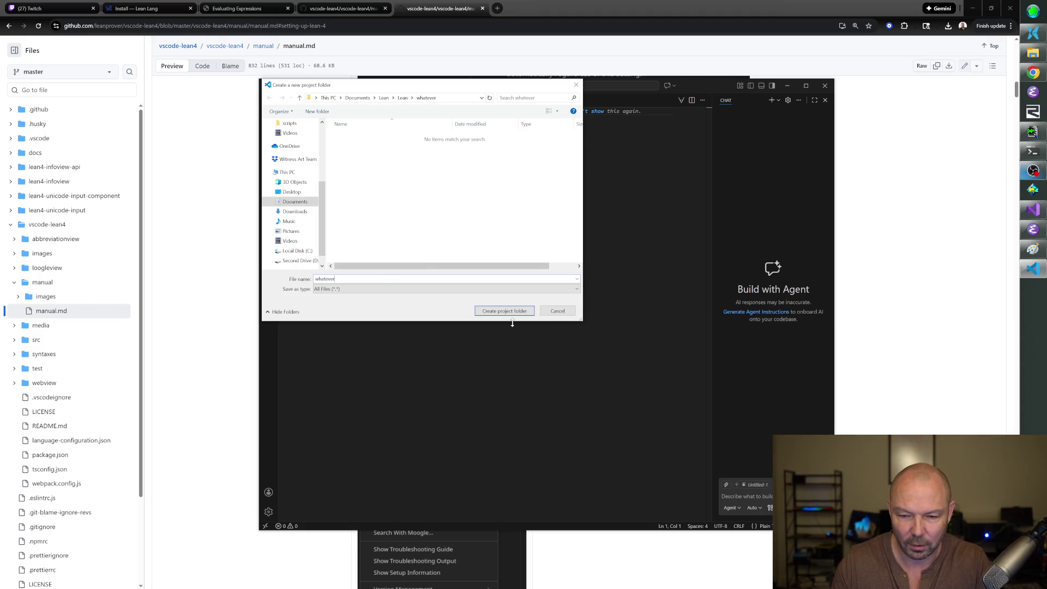
click(505, 311)
key(BackSpace)
click(402, 99)
click(351, 136)
click(481, 312)
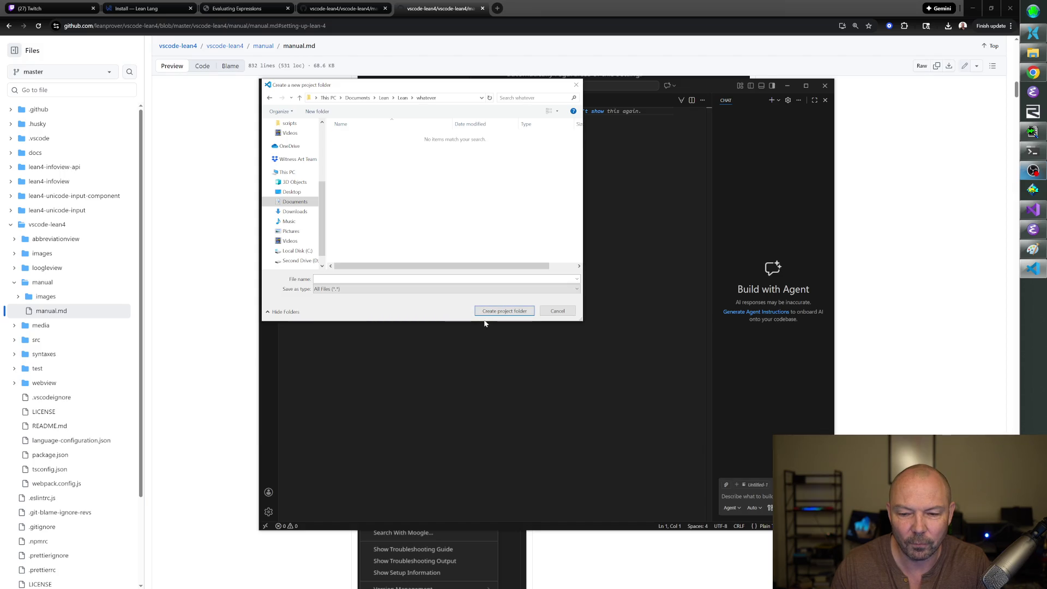
Fail to delete the in-use whatever folder, then create the project named 'folder' instead.
click(403, 98)
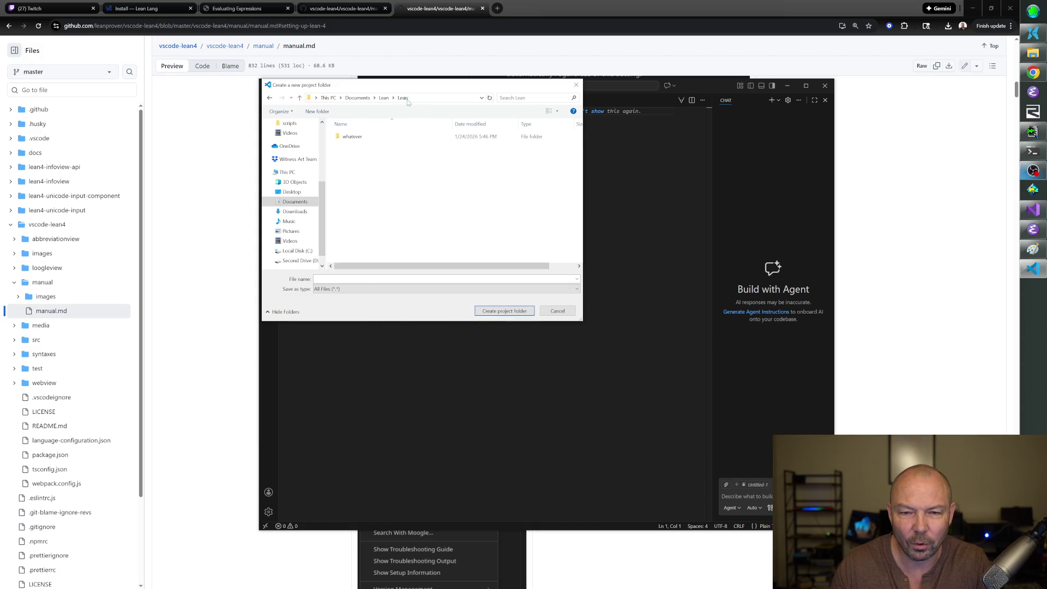
click(355, 141)
right_click(356, 141)
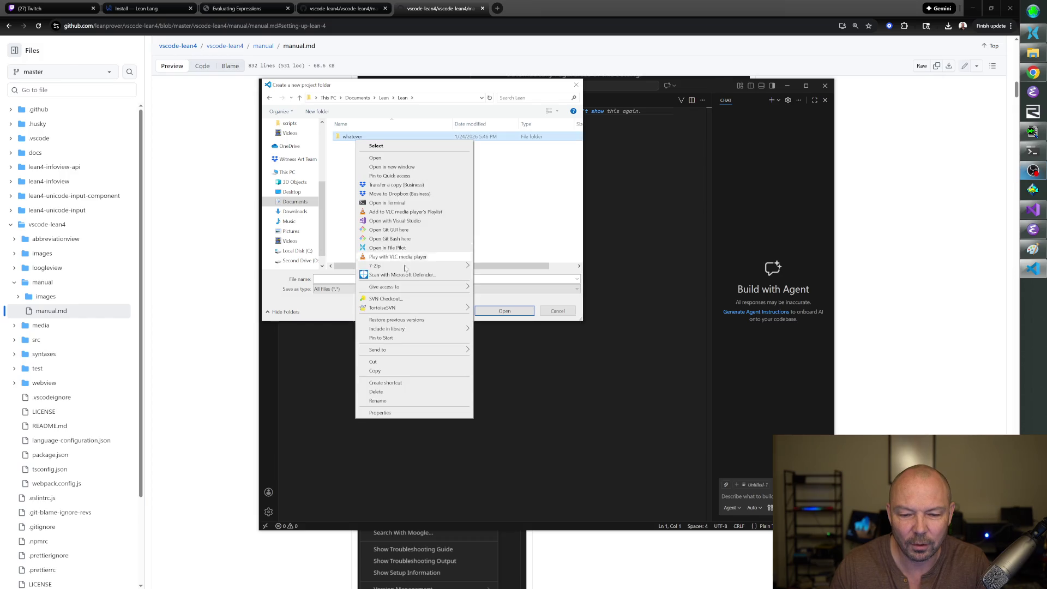
click(408, 392)
click(256, 302)
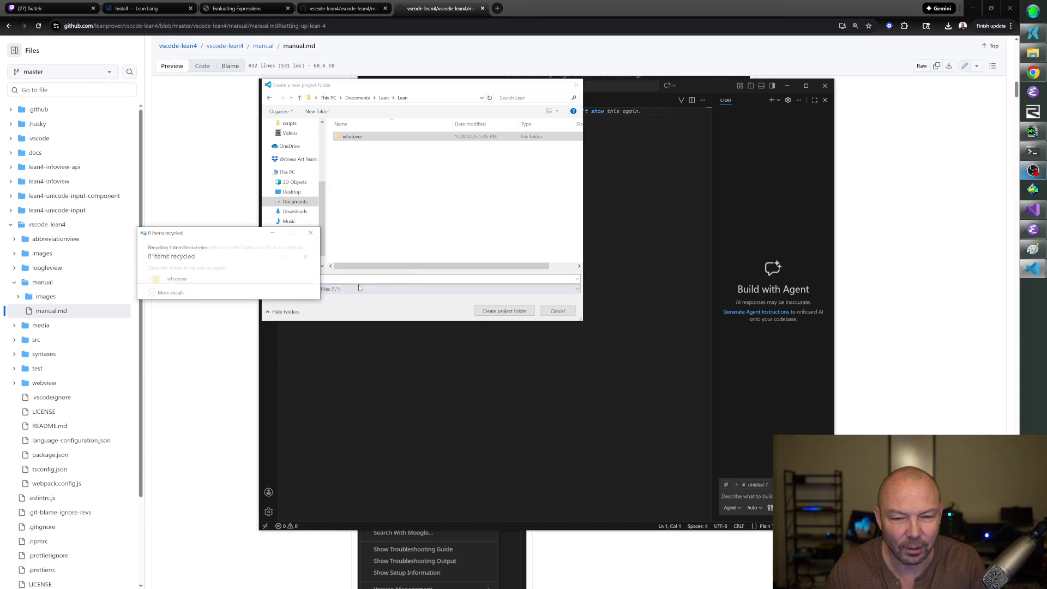
click(289, 300)
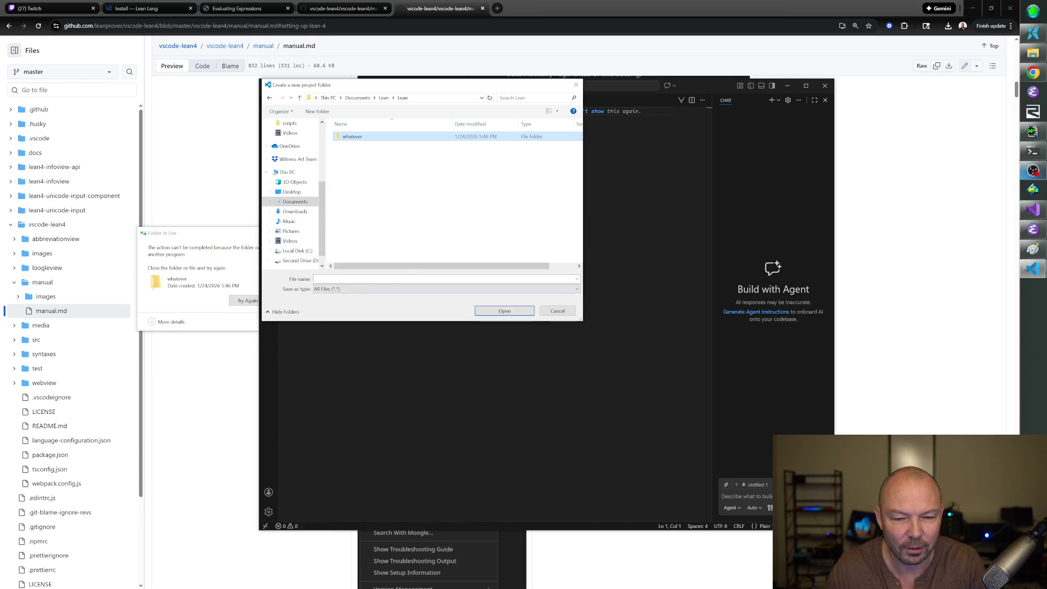
text(folder)
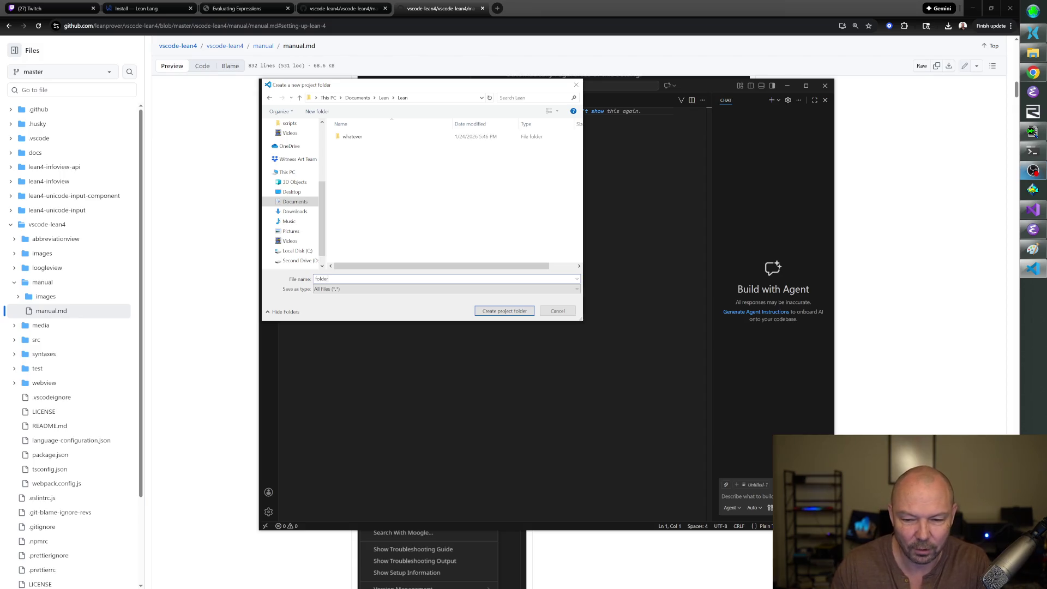
key(Escape)
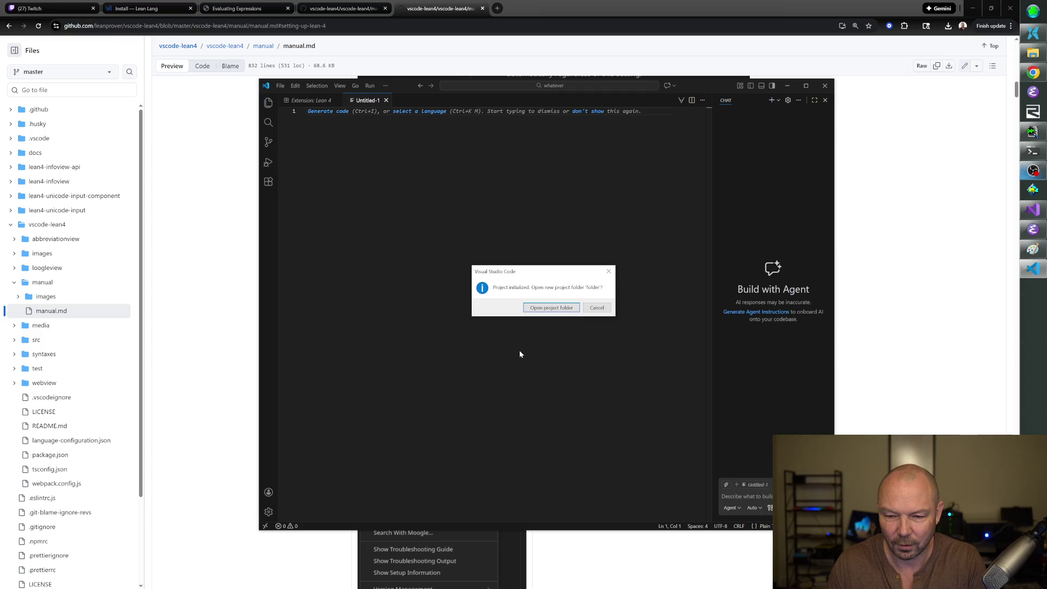
Open the new Lean project folder and its Basic.lean (def hello := "world") beside the InfoView.
click(543, 309)
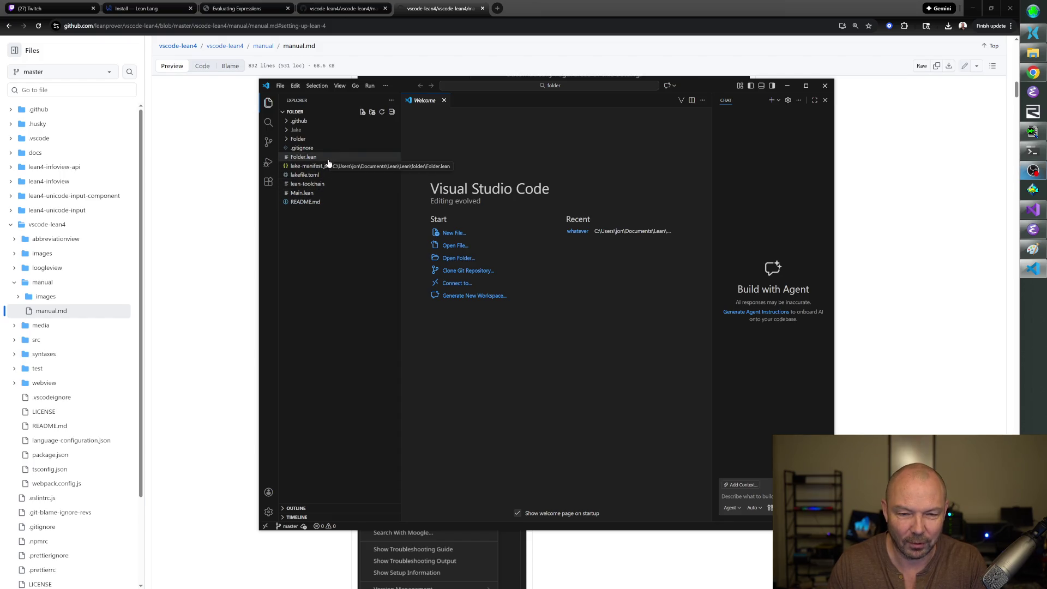
click(285, 141)
click(285, 141)
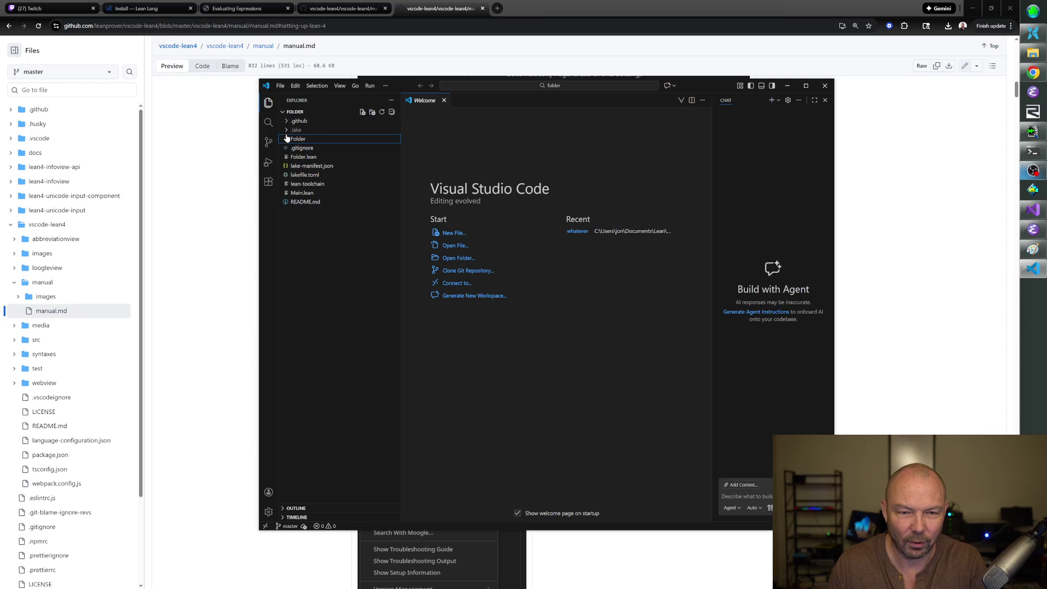
click(287, 140)
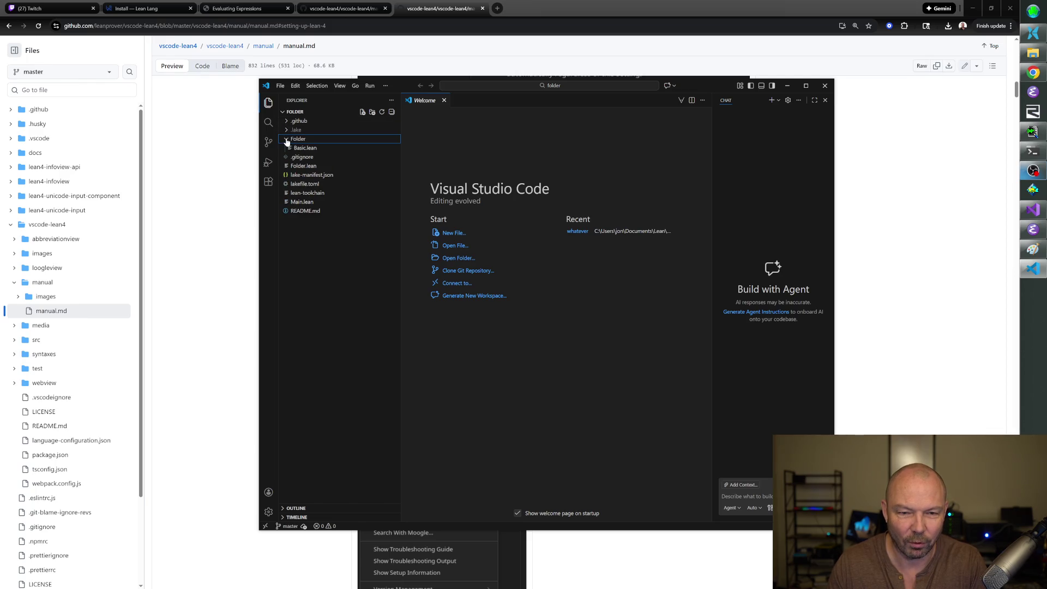
click(306, 148)
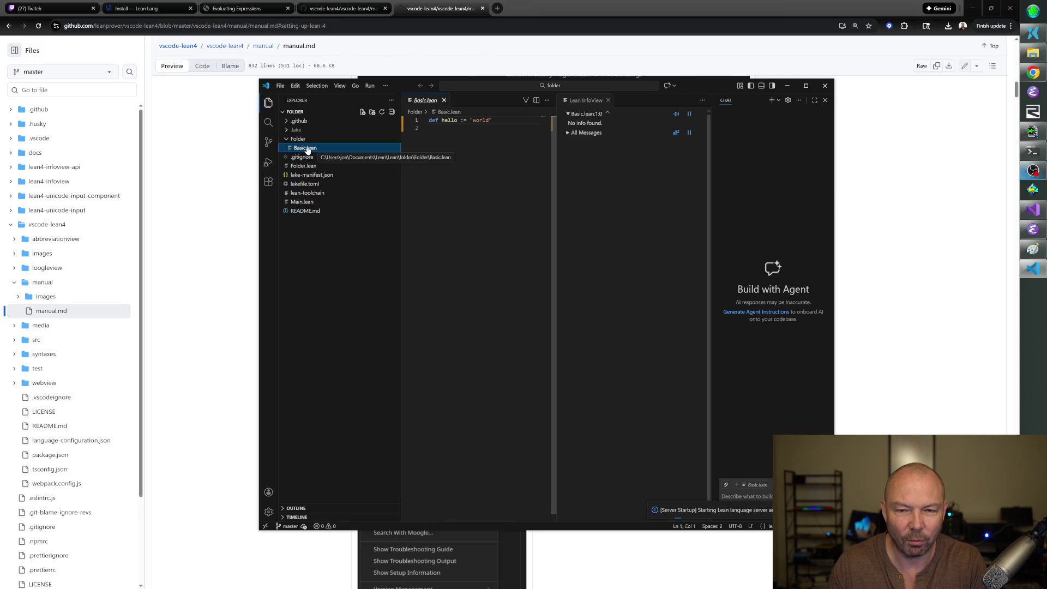
Add #eval 7*7 + 5*5 - 5 on line 2 of Basic.lean and confirm it evaluates to 69.
click(436, 128)
text(#eval)
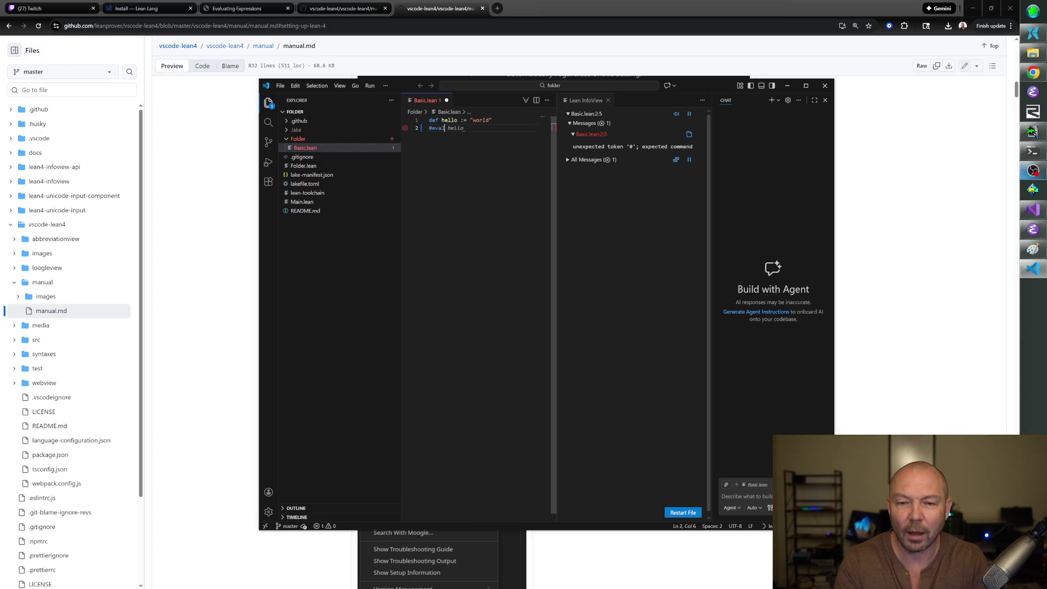
text( 7*)
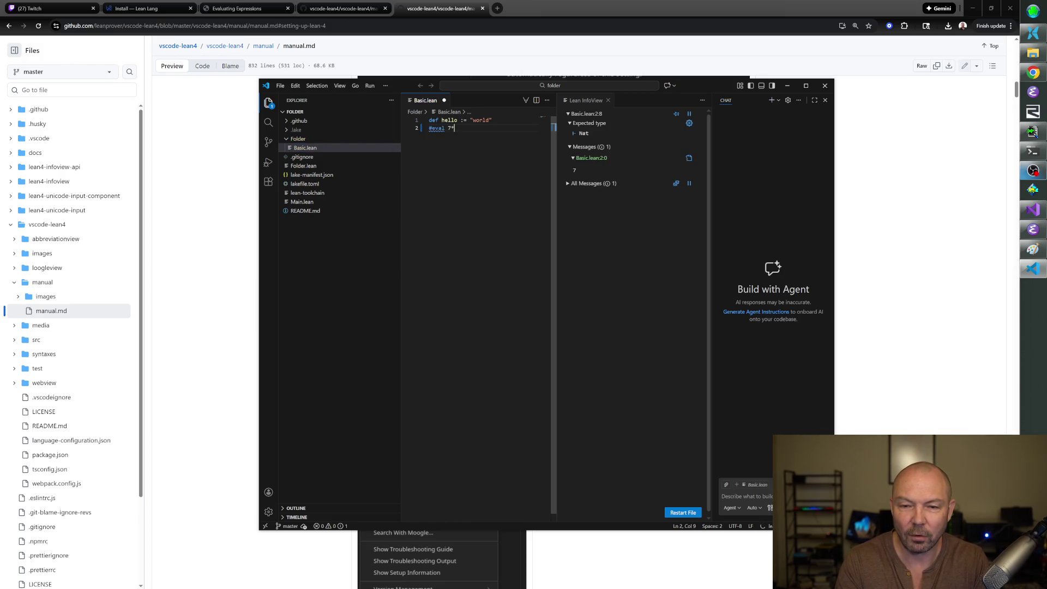
text(7 + 5*5 - 5)
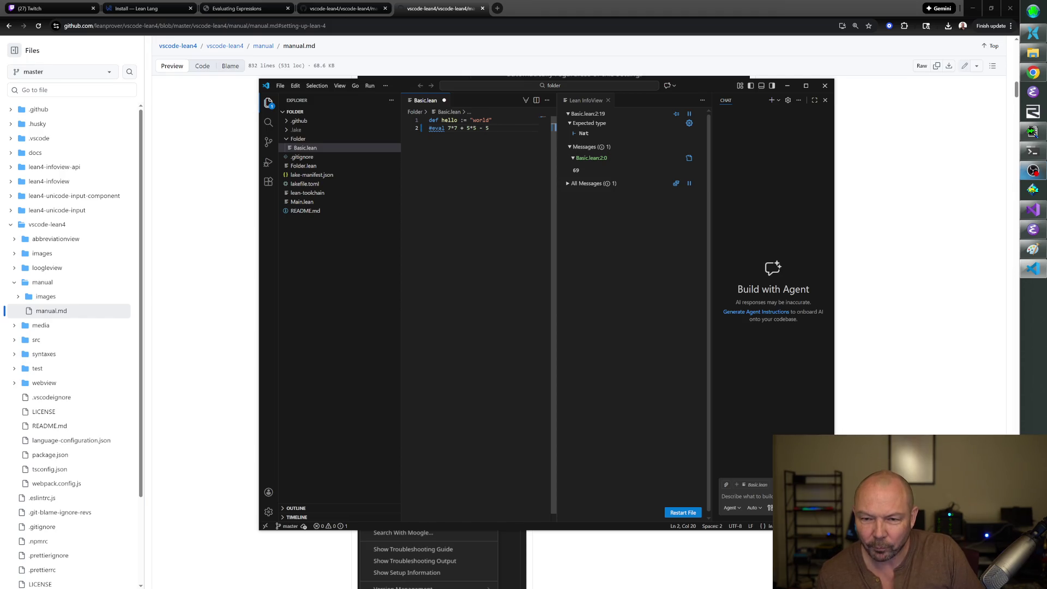
key(Return)
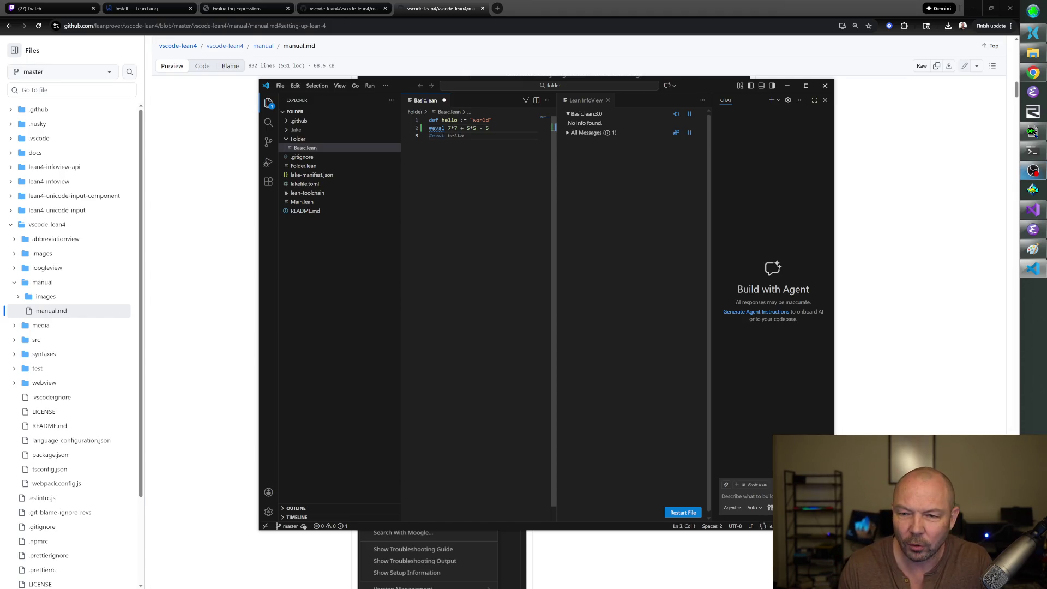
click(462, 128)
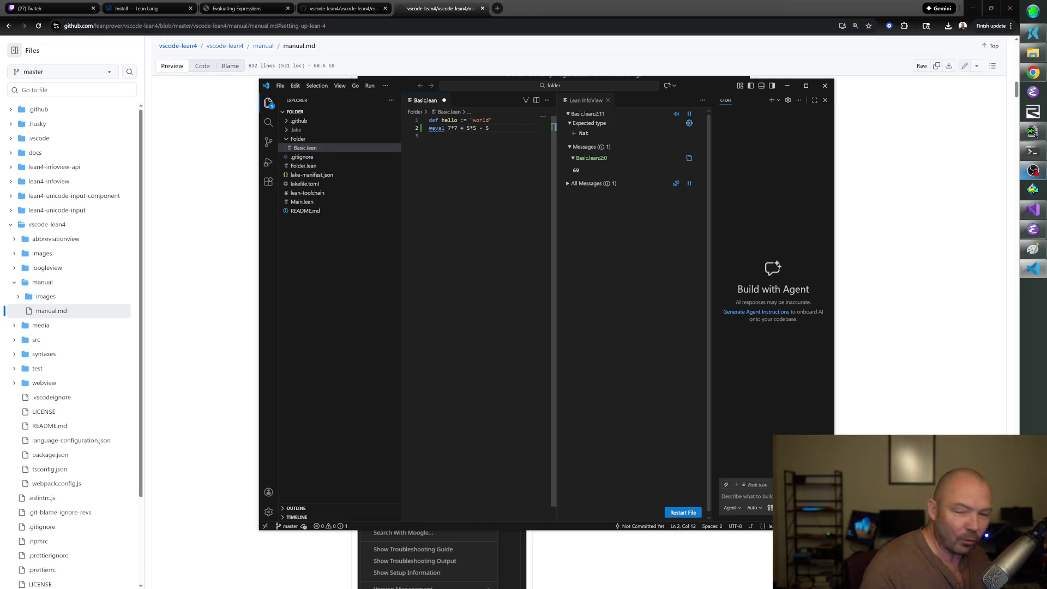
drag(428, 128, 489, 128)
click(480, 135)
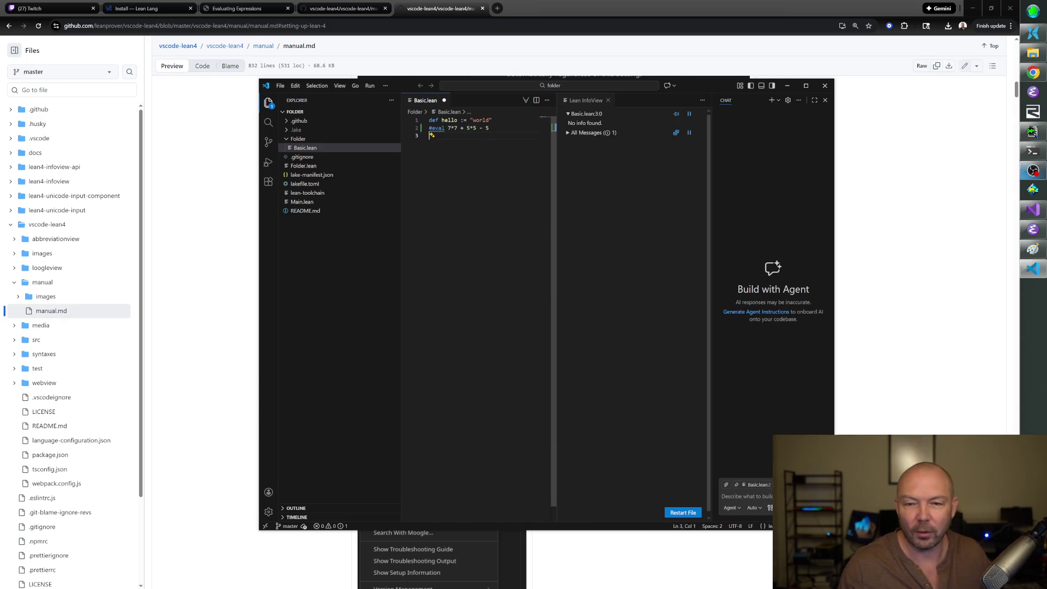
drag(702, 86, 689, 63)
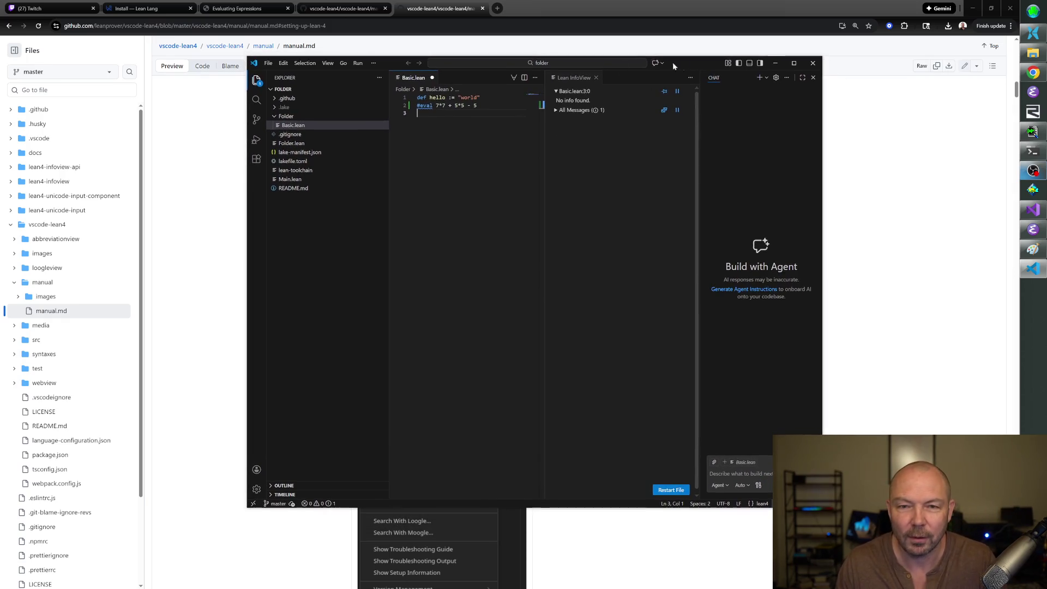
Close both vscode-lean4 manual tabs in Chrome.
click(366, 8)
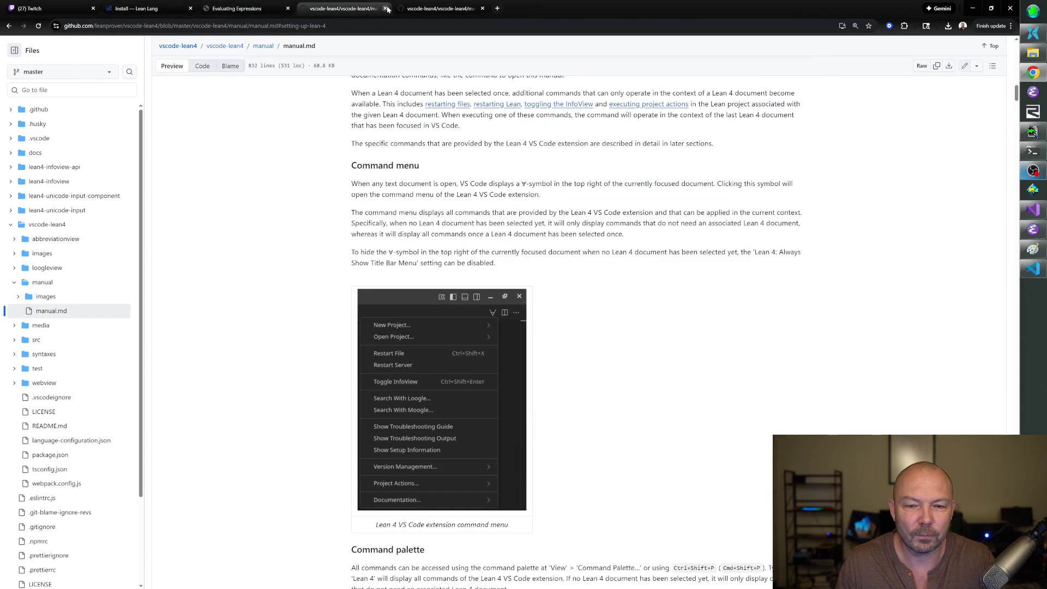
click(386, 8)
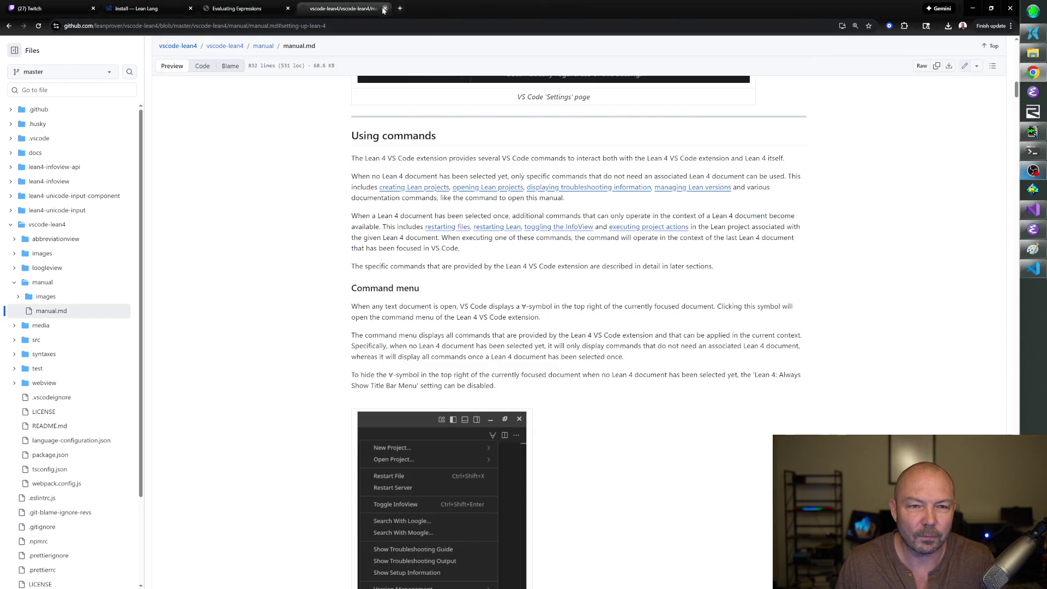
click(386, 9)
Scroll the Evaluating Expressions page down past conditional expressions toward the Exercises.
scroll(443, 197, down, 3)
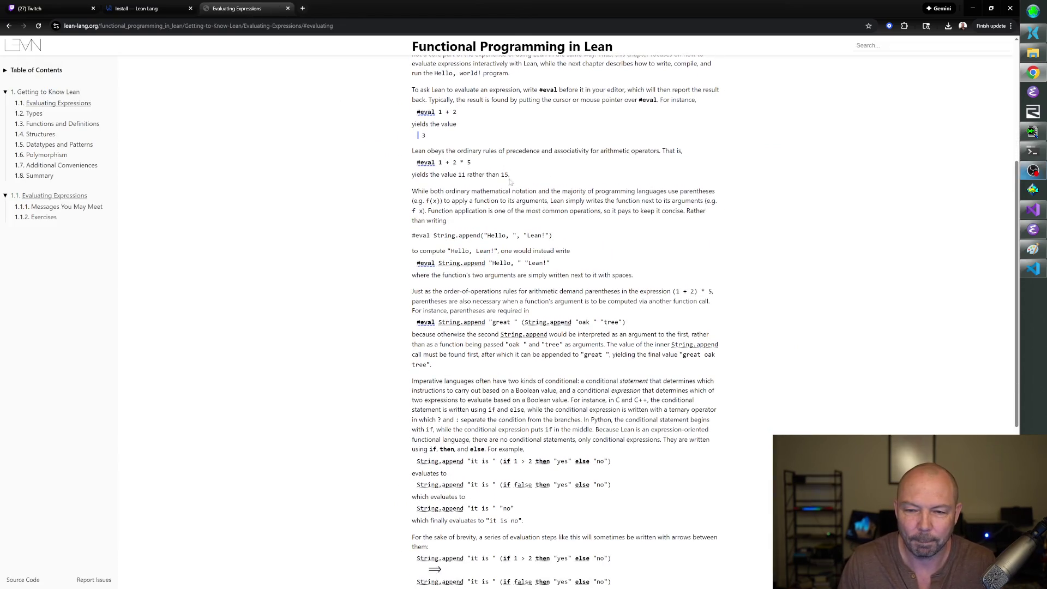
scroll(565, 321, down, 3)
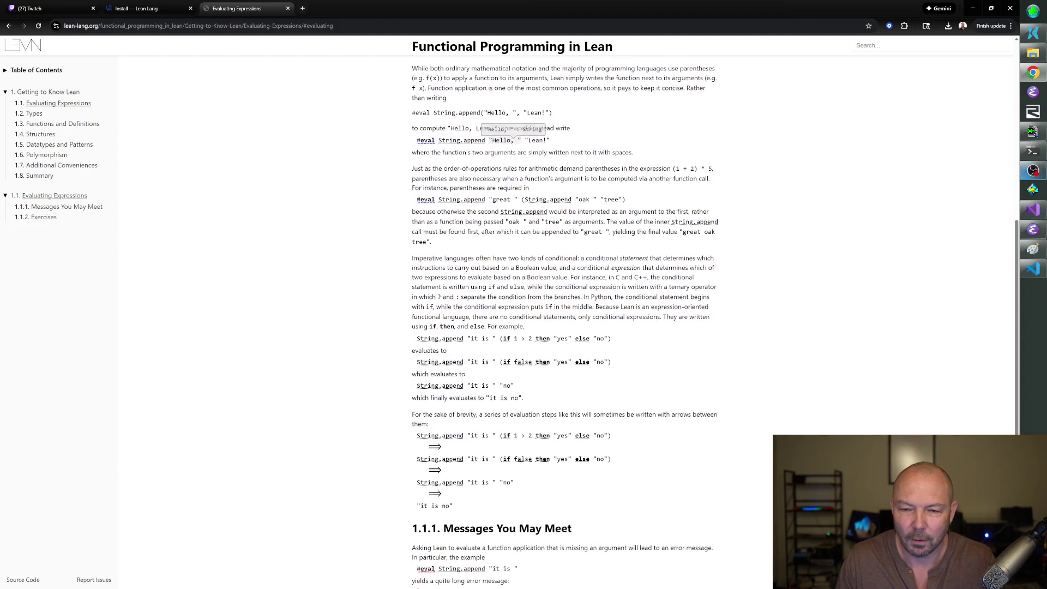
scroll(487, 159, down, 1)
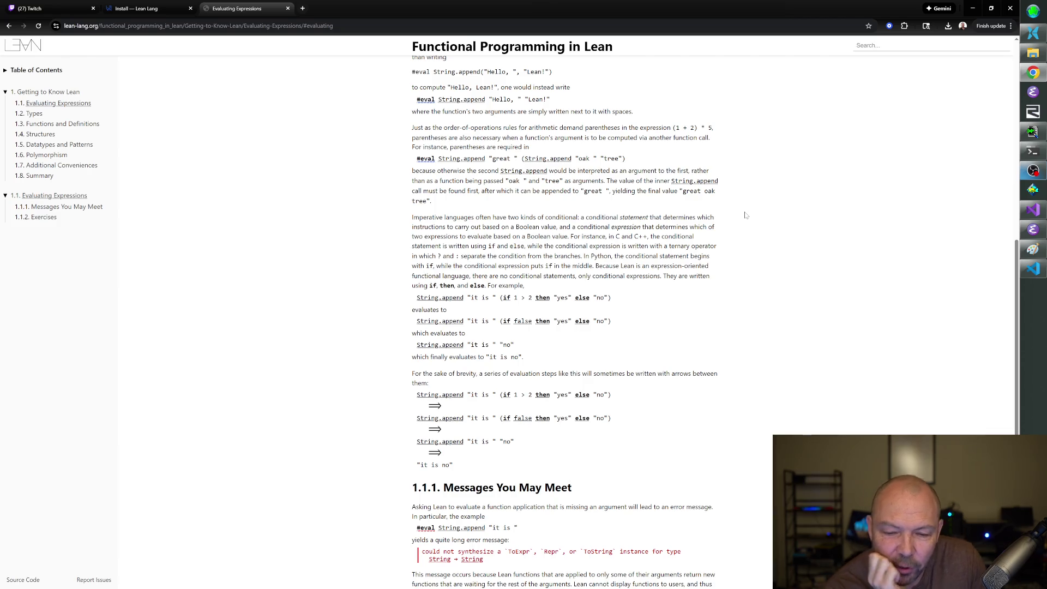
scroll(759, 212, down, 3)
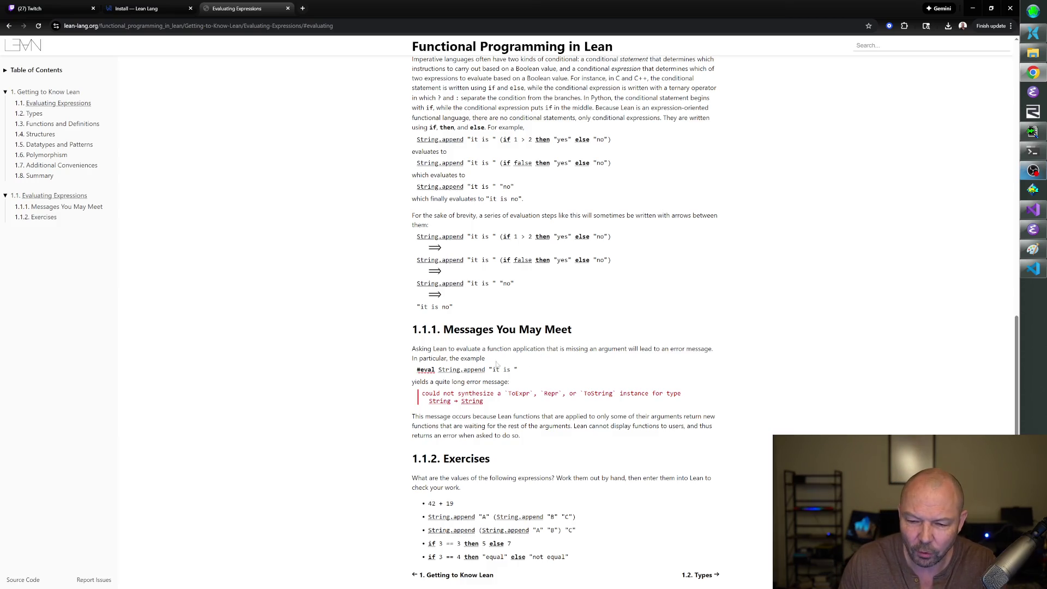
Study the missing-argument error message, its explanation, and the 1.1.2 Exercises instructions.
drag(499, 349, 595, 360)
click(589, 363)
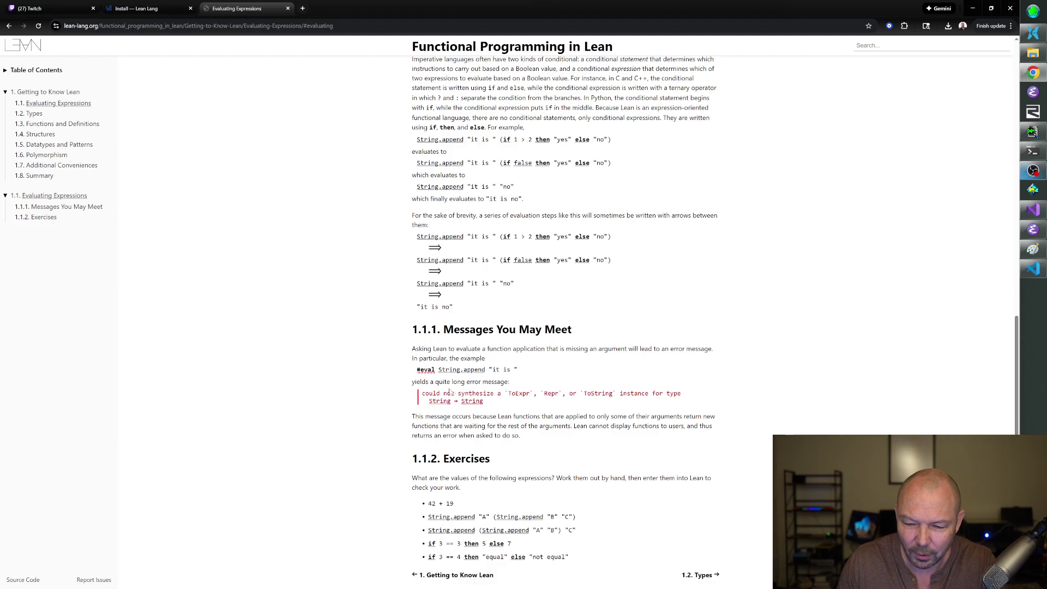
mouse_move(444, 393)
mouse_down()
mouse_move(561, 394)
mouse_move(585, 405)
mouse_up()
triple_click(605, 403)
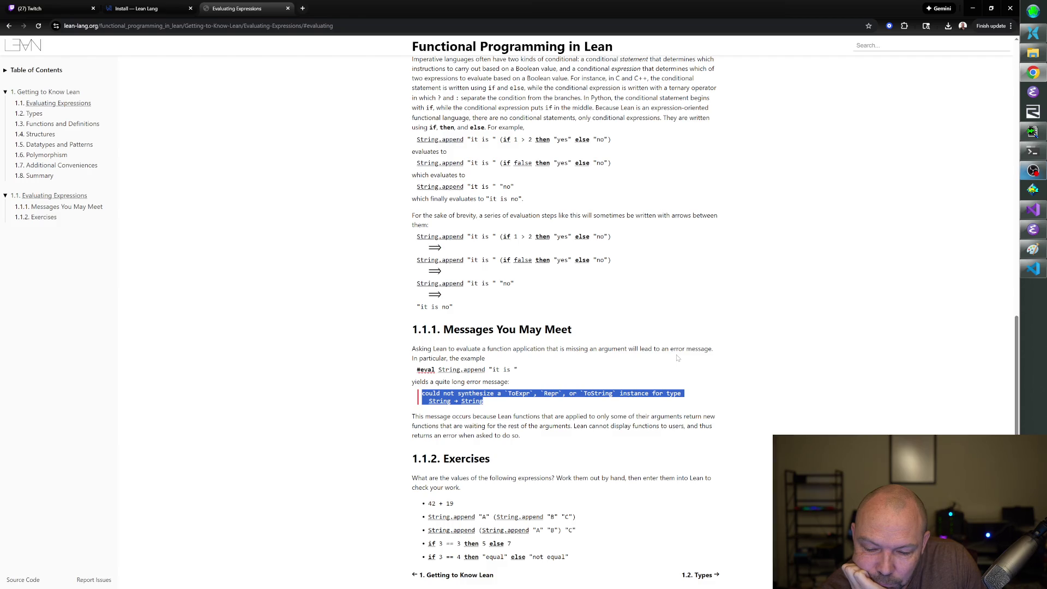
drag(412, 416, 520, 435)
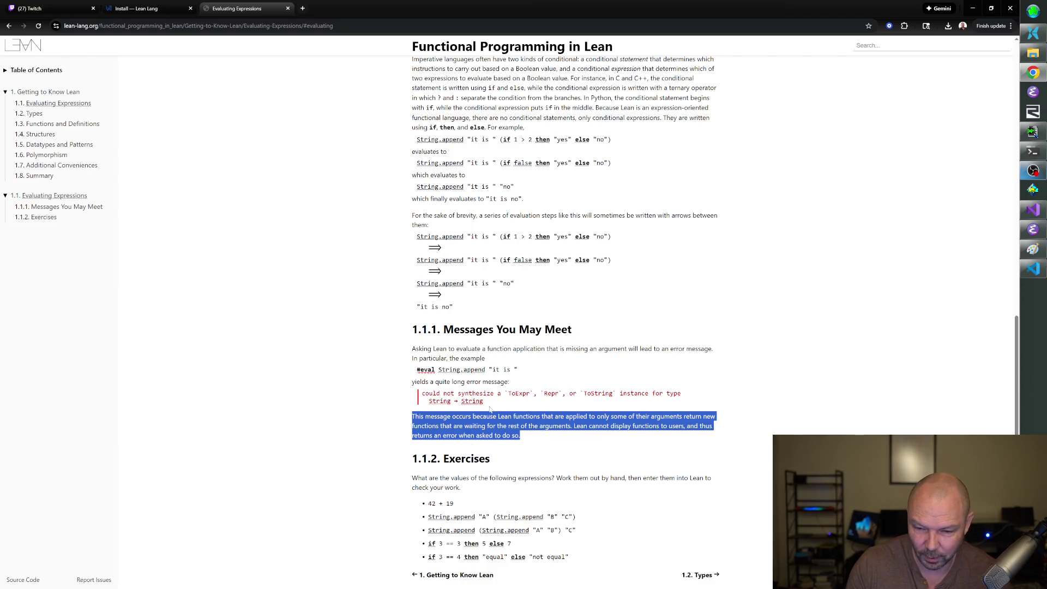
click(504, 394)
triple_click(518, 393)
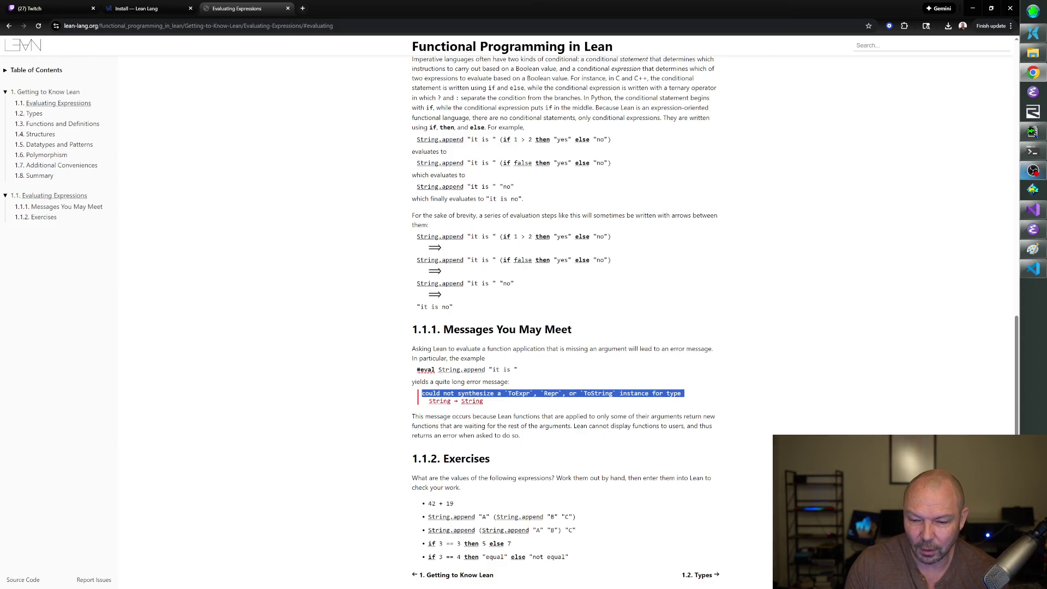
drag(484, 403, 419, 397)
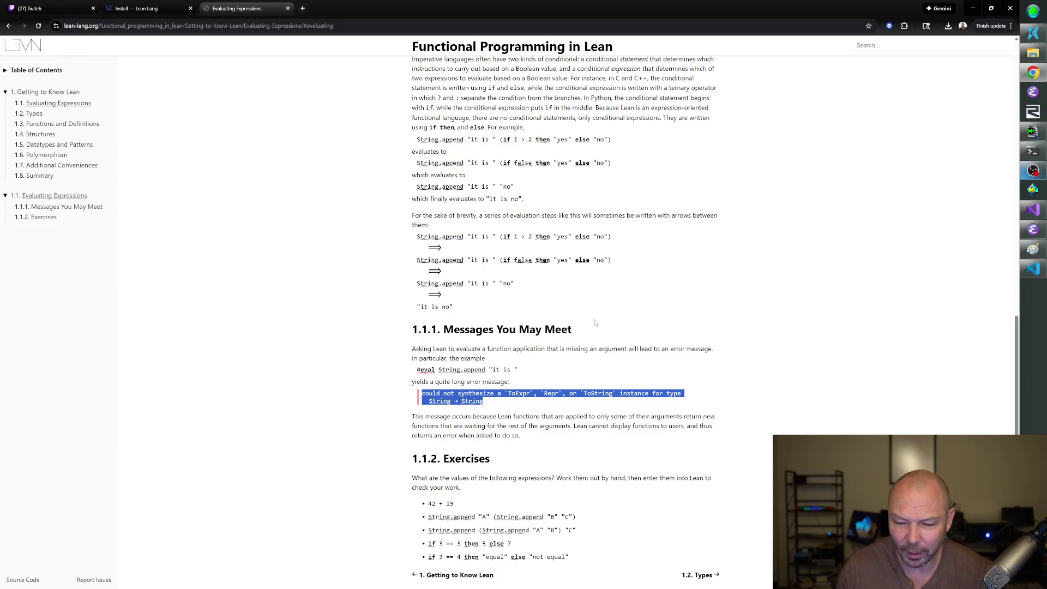
triple_click(557, 434)
click(540, 415)
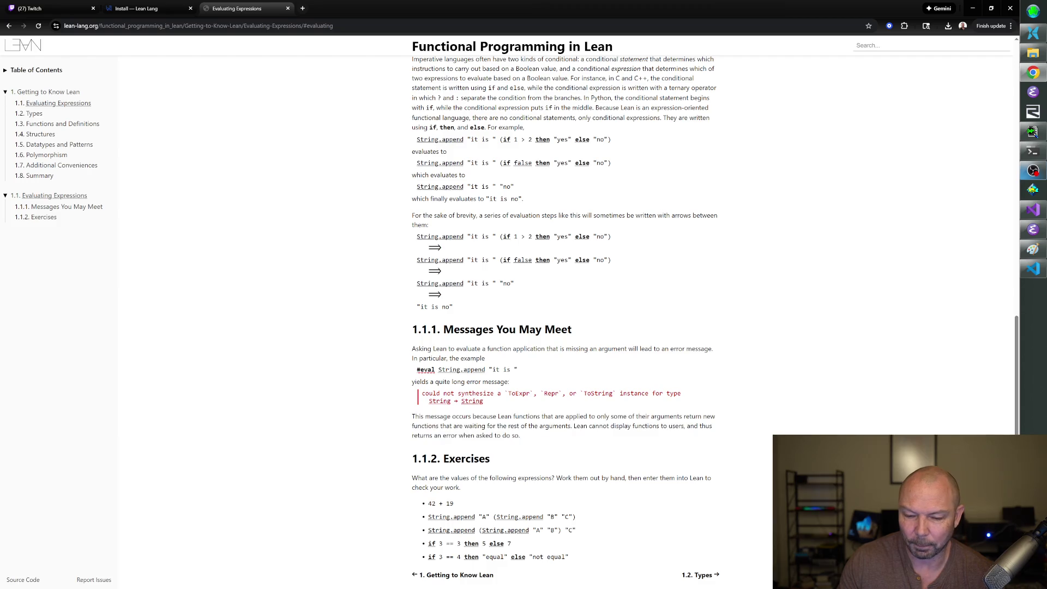
drag(508, 477, 551, 491)
click(535, 488)
Move on to the 1.2. Types chapter after a quick look back at the Exercises.
click(702, 575)
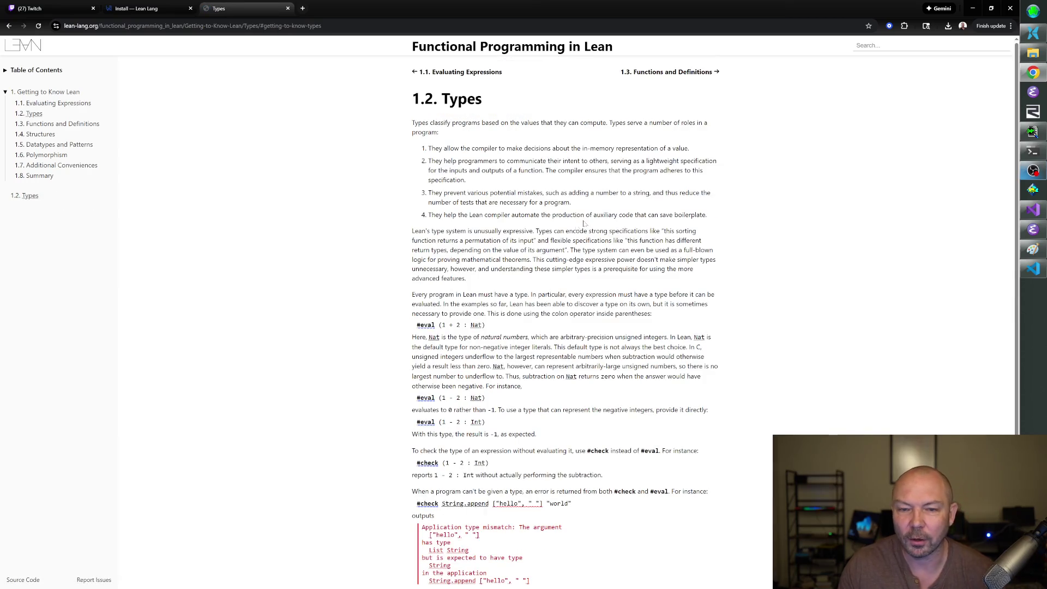
click(8, 26)
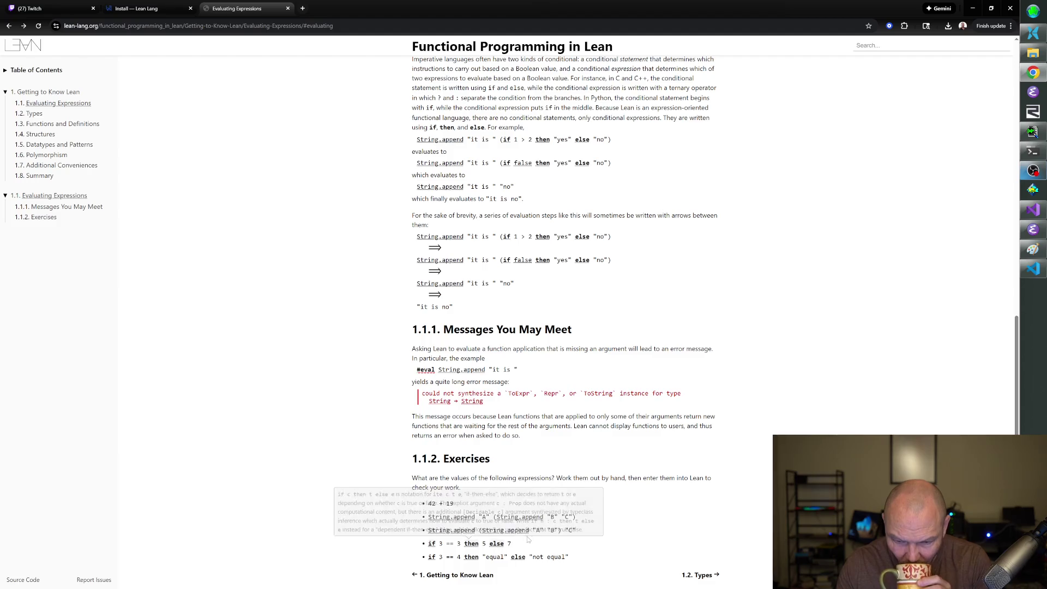
click(703, 576)
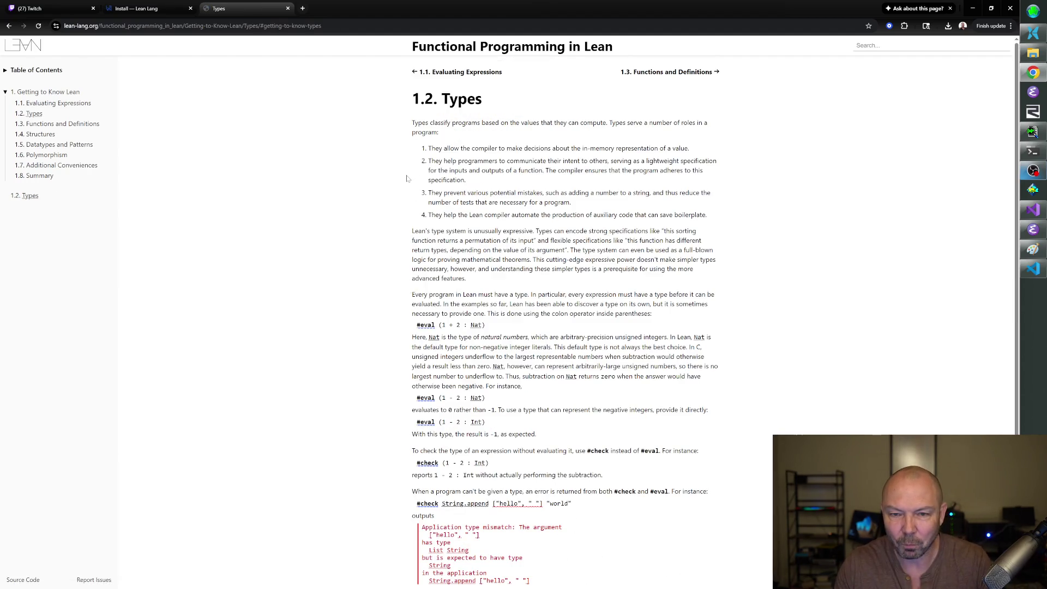
scroll(565, 316, down, 1)
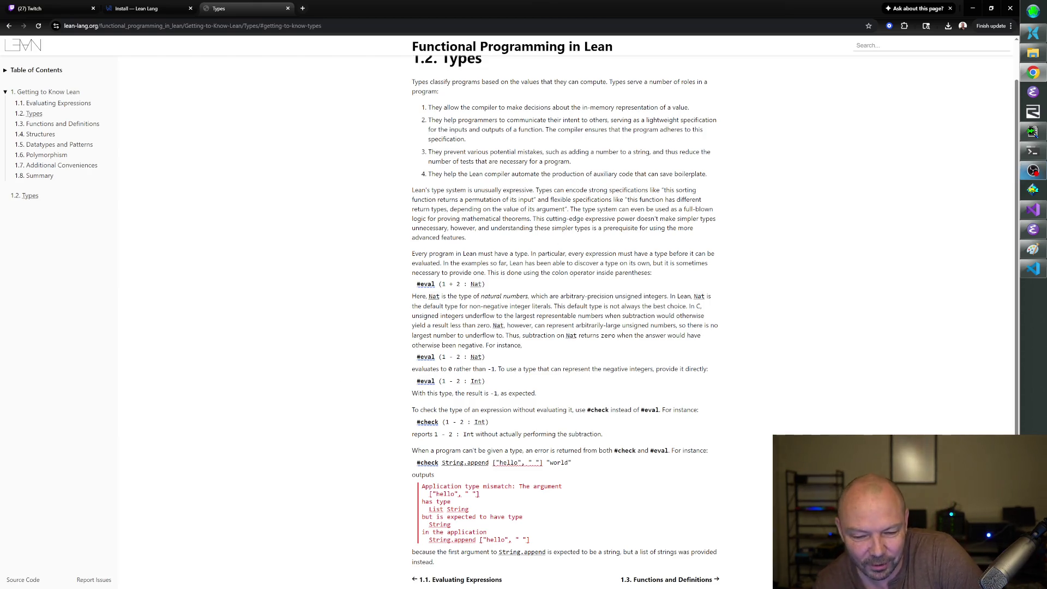
Read the #check explanation, the 1 - 2 : Int example, and the sentence about type errors.
scroll(532, 354, down, 1)
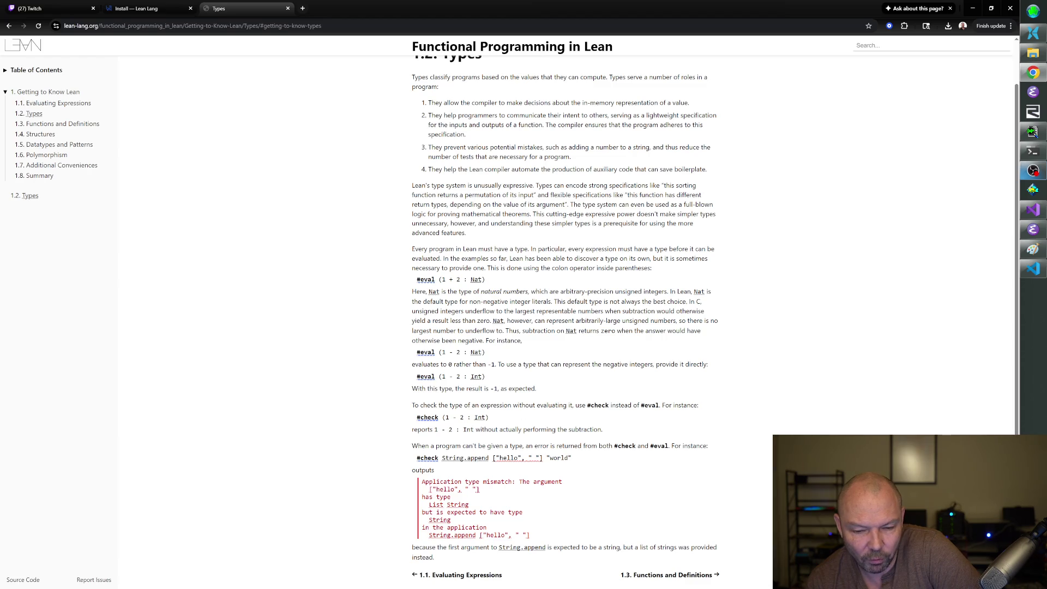
triple_click(429, 406)
triple_click(552, 405)
click(525, 417)
triple_click(488, 429)
click(434, 430)
drag(434, 429, 512, 430)
click(513, 429)
triple_click(540, 430)
click(540, 430)
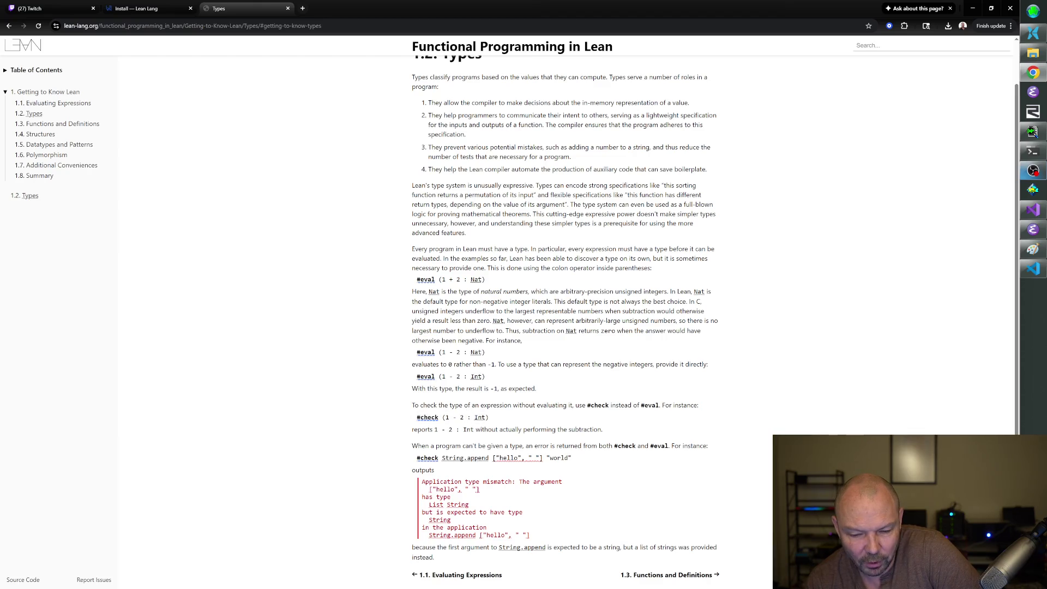
drag(464, 446, 622, 445)
triple_click(624, 446)
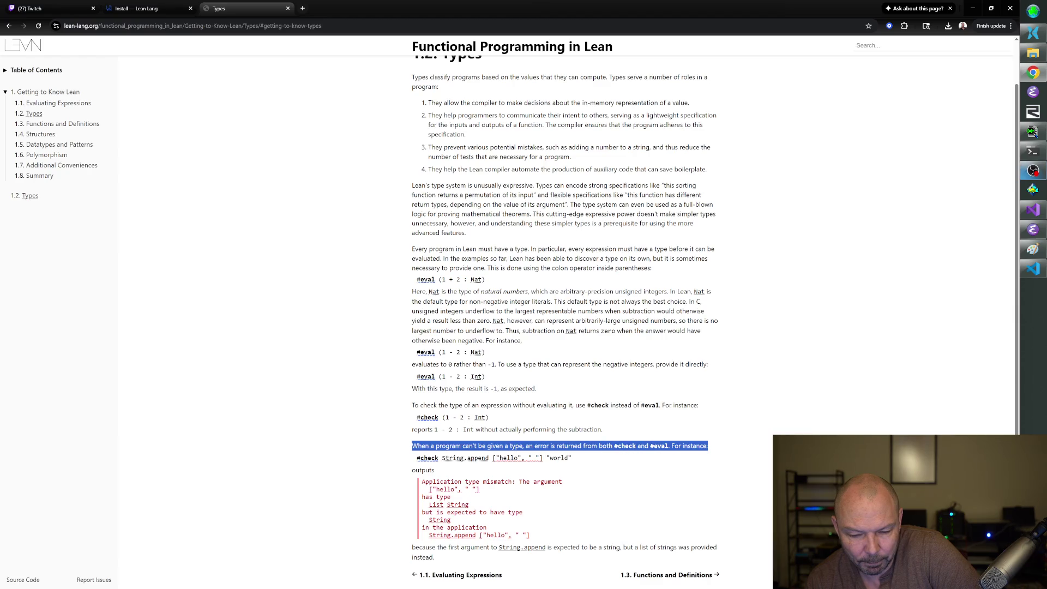
click(506, 443)
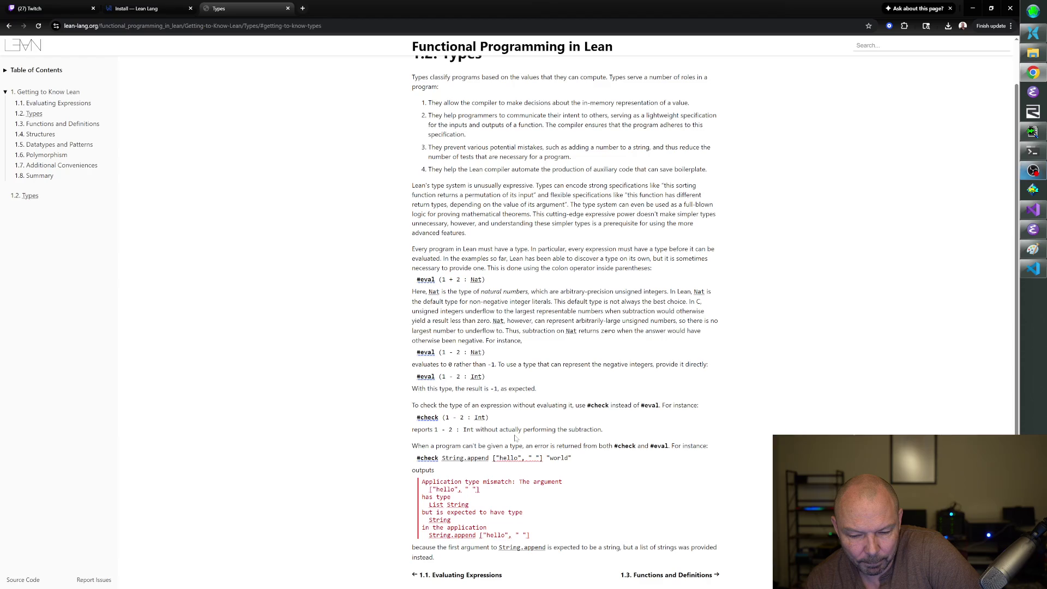
Select the String.append ["hello", " "] "world" example code and head back toward VS Code.
mouse_move(502, 545)
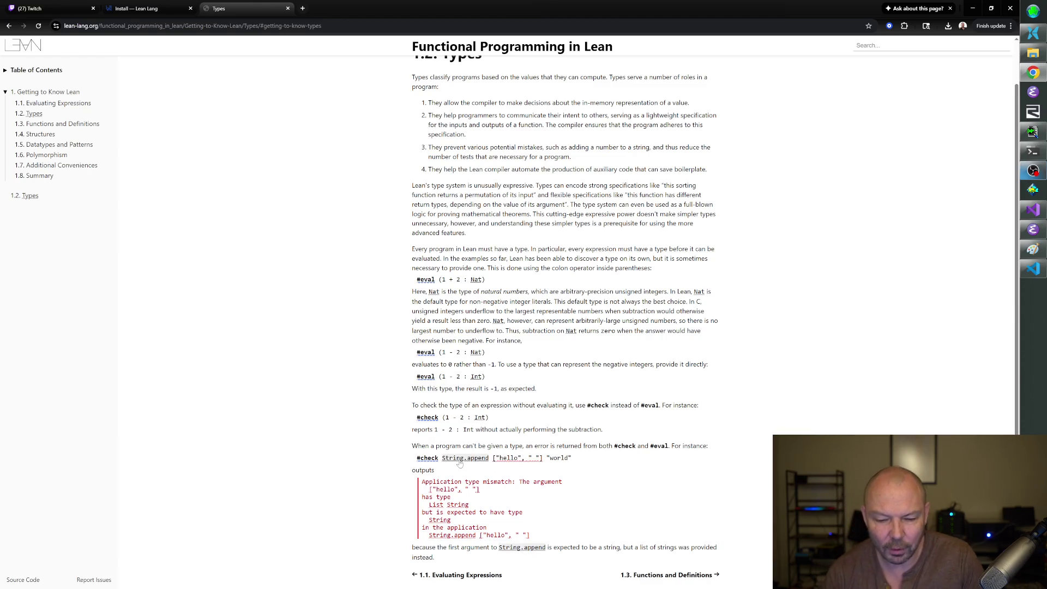
mouse_move(446, 463)
drag(442, 458, 576, 459)
key(ctrl+c)
key(alt+Tab)
key(Tab)
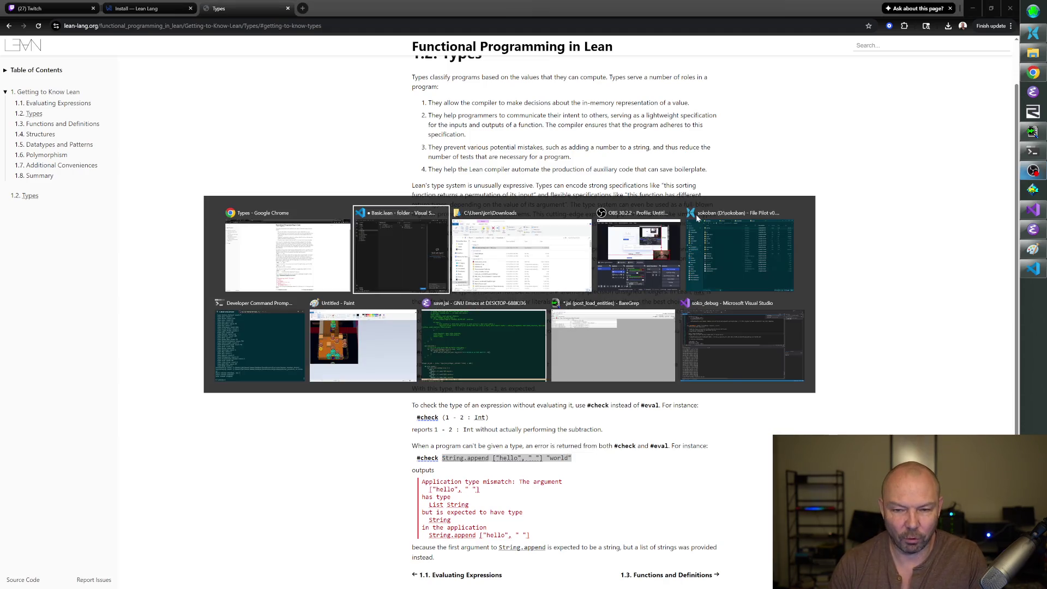
Add #eval String.append ["hello", " "] "world" on line 3 to show its type mismatch.
click(401, 253)
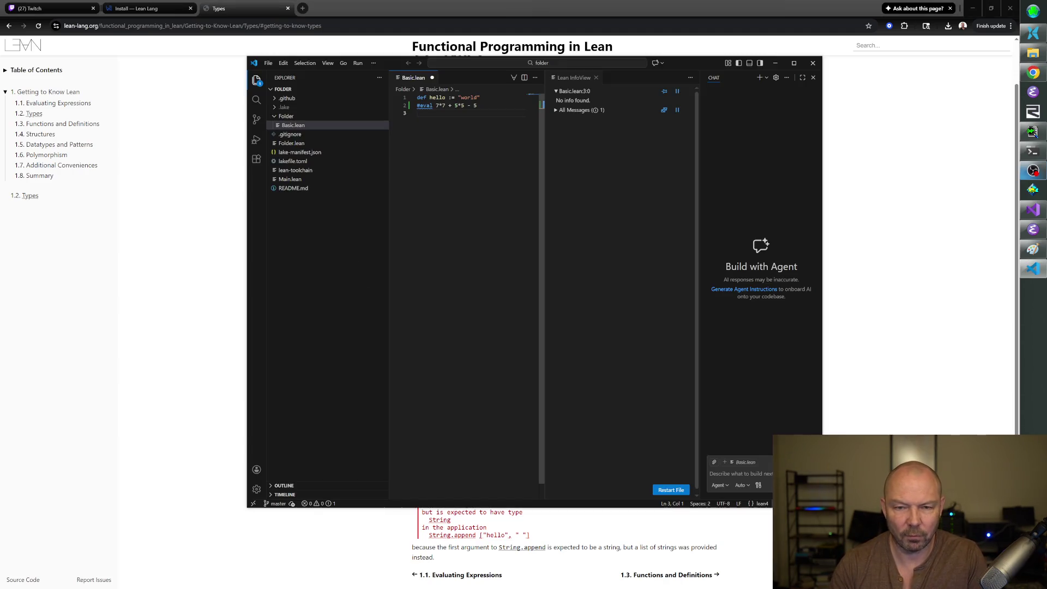
text(#eval)
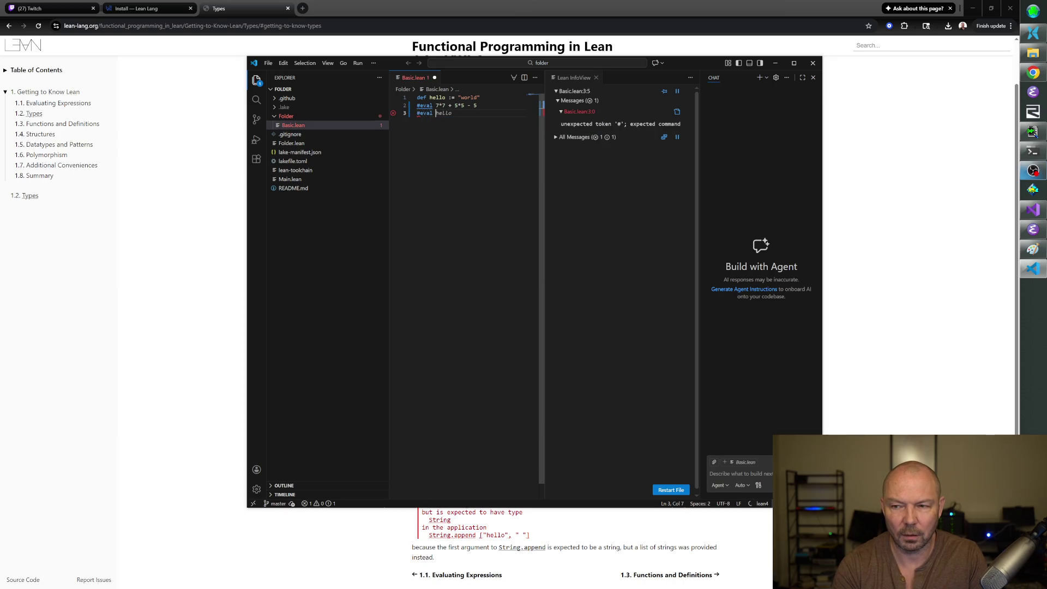
key(ctrl+v)
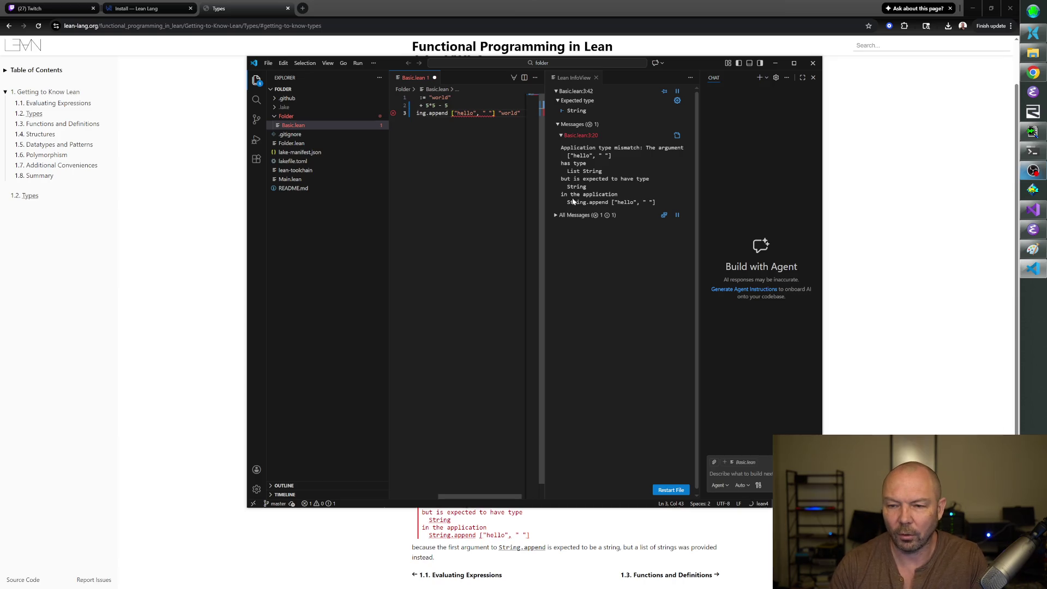
Close the AI chat, widen the code pane beside a narrower InfoView, and start line 4.
click(813, 77)
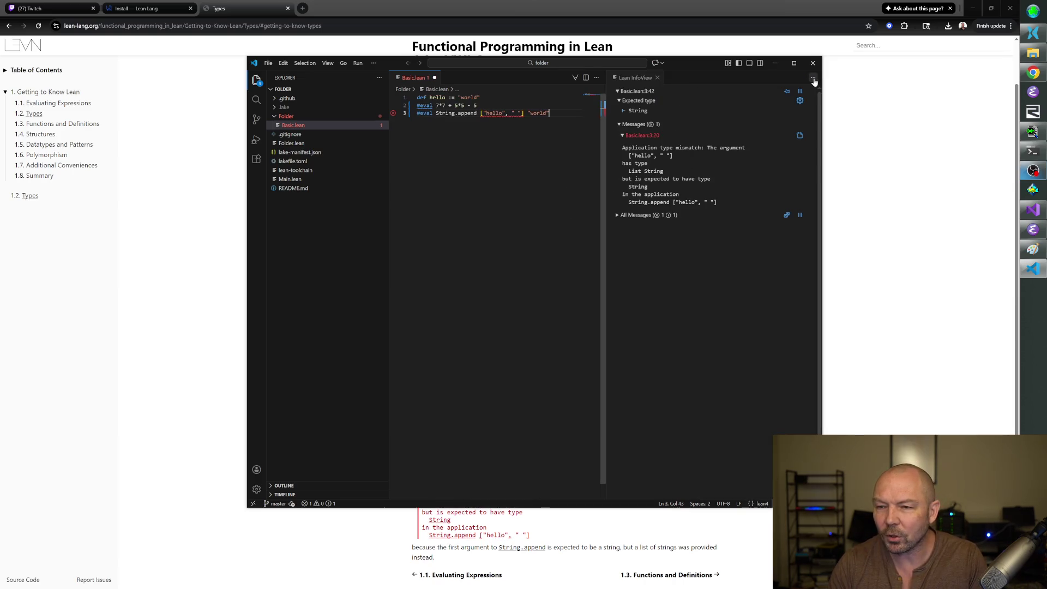
drag(605, 111, 640, 111)
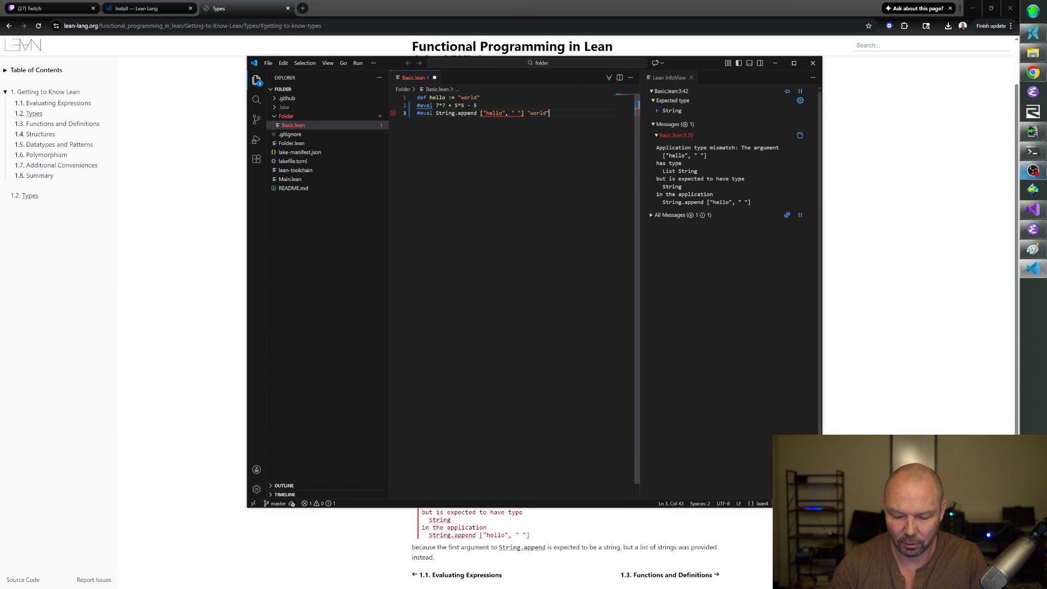
key(Return)
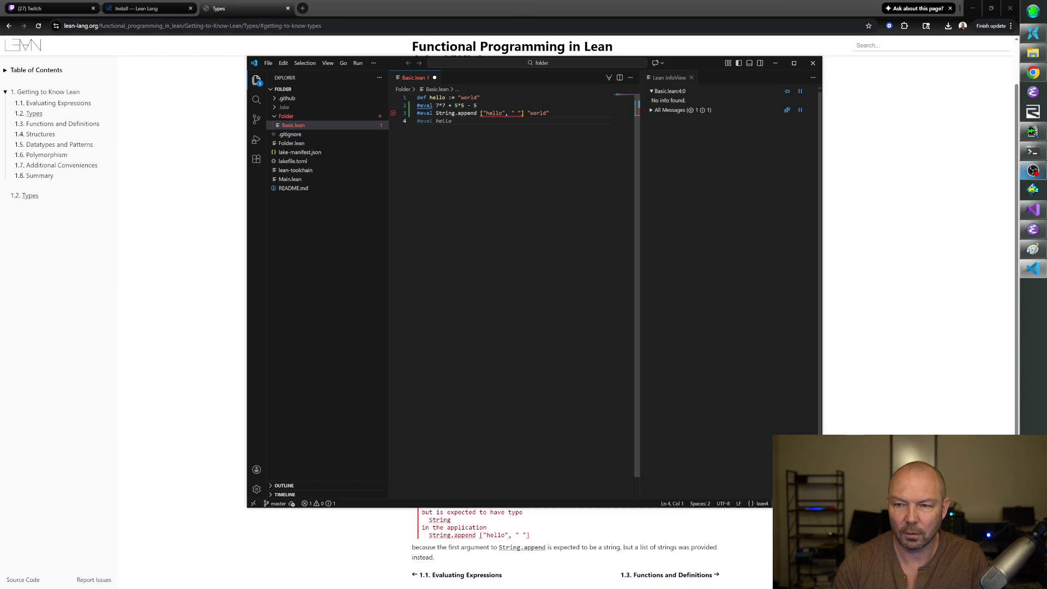
click(812, 79)
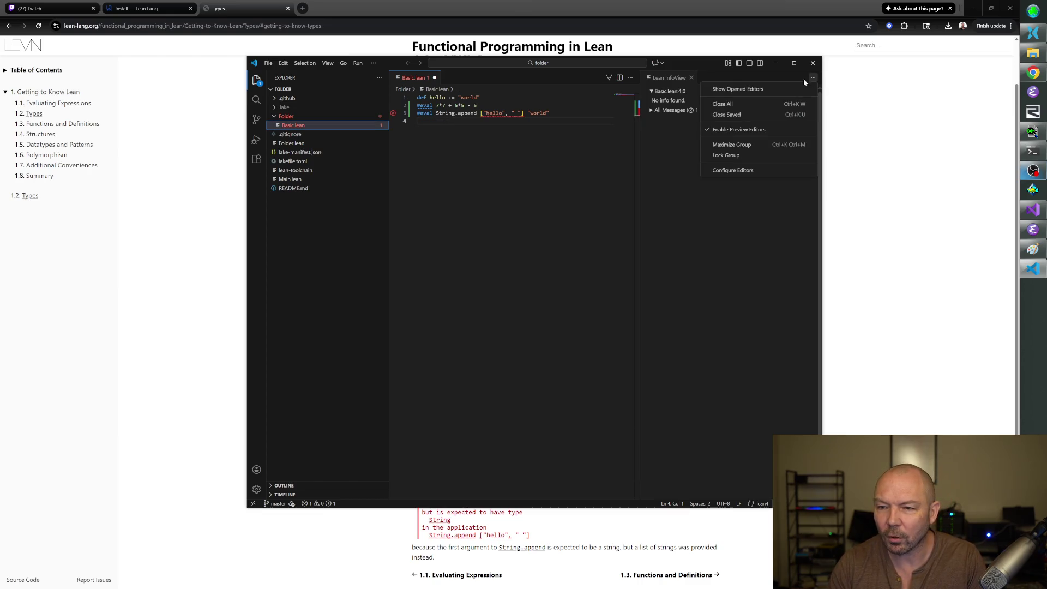
Reopen the AI chat and send a request to make Lean stop auto-currying and support multi-argument functions.
click(684, 180)
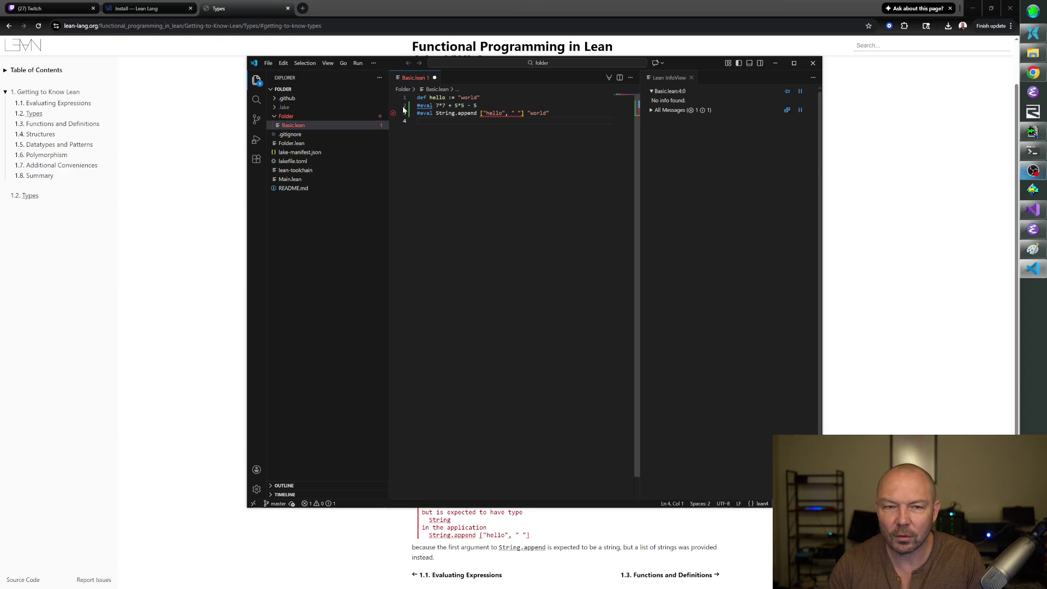
click(268, 63)
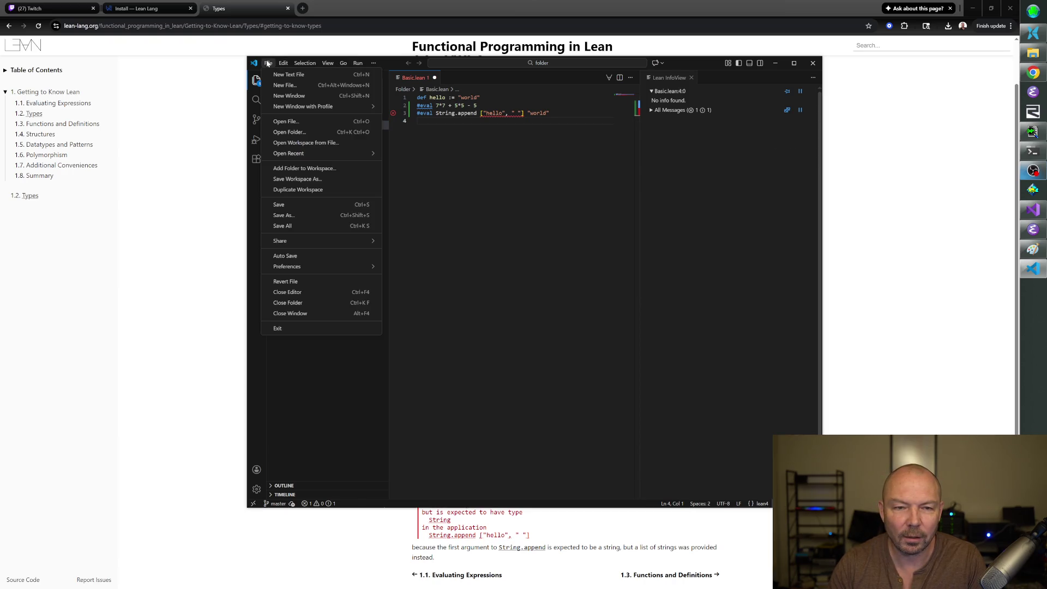
key(Escape)
click(486, 63)
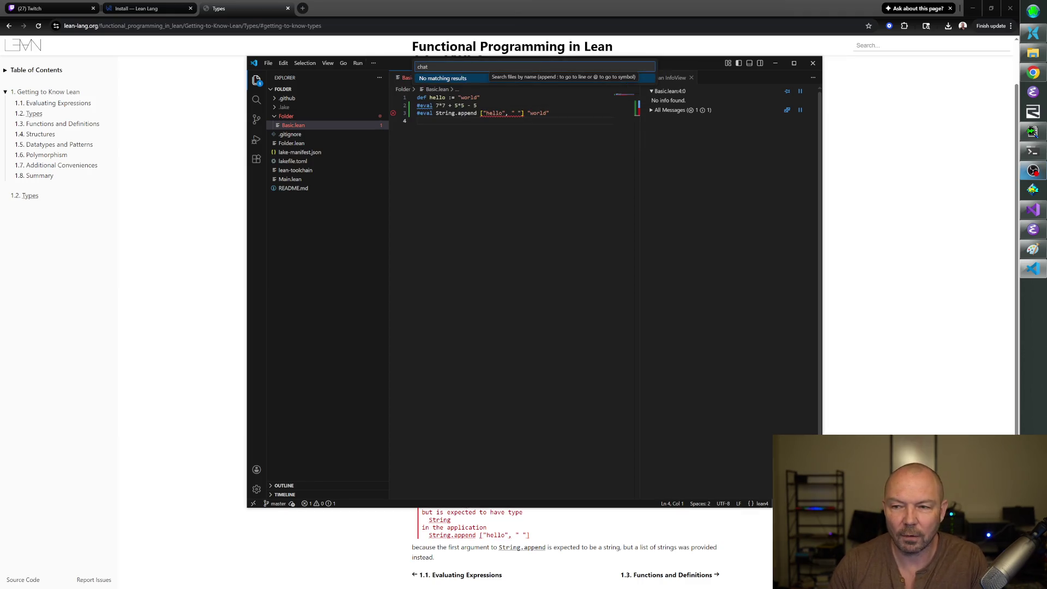
key(Escape)
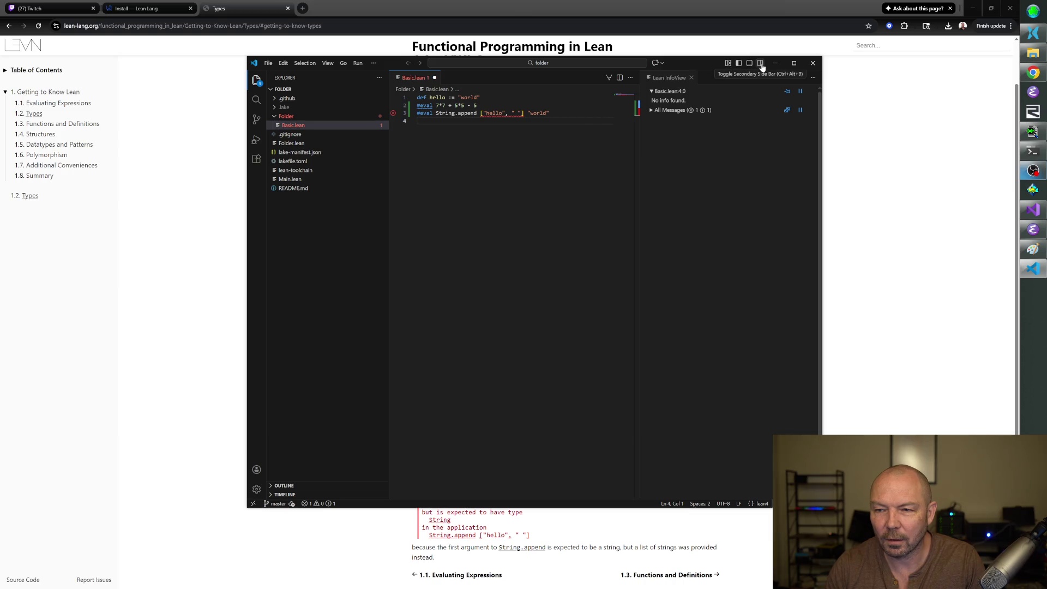
click(761, 64)
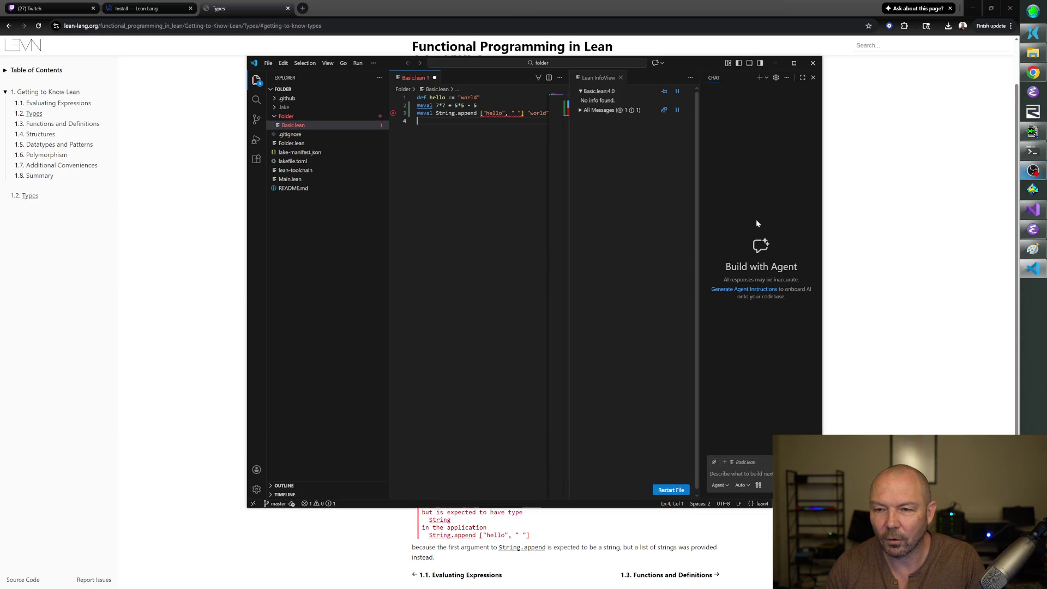
click(739, 469)
text(Pl)
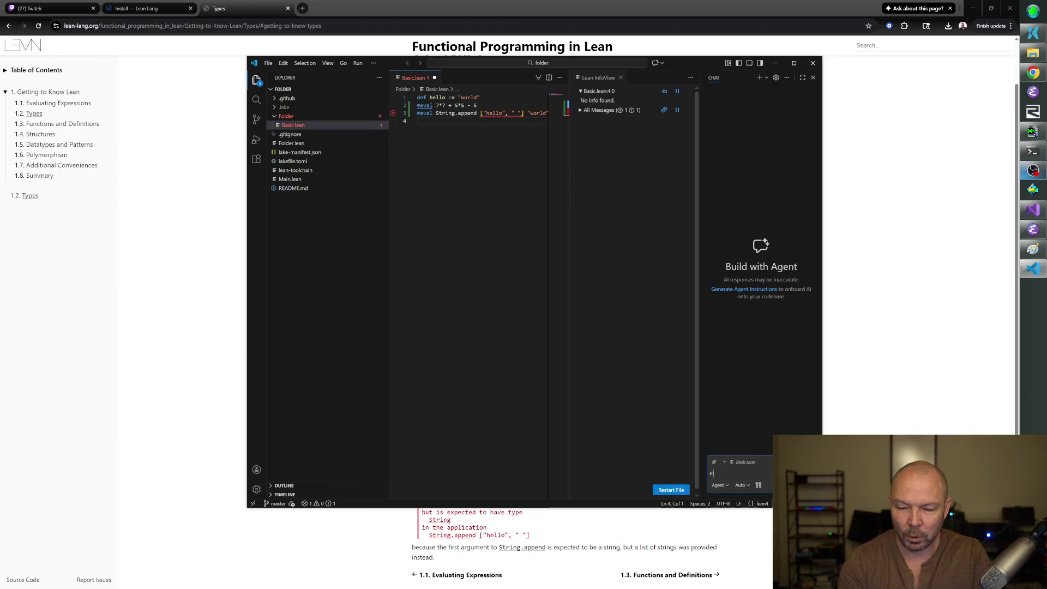
text(ease turn this Lean)
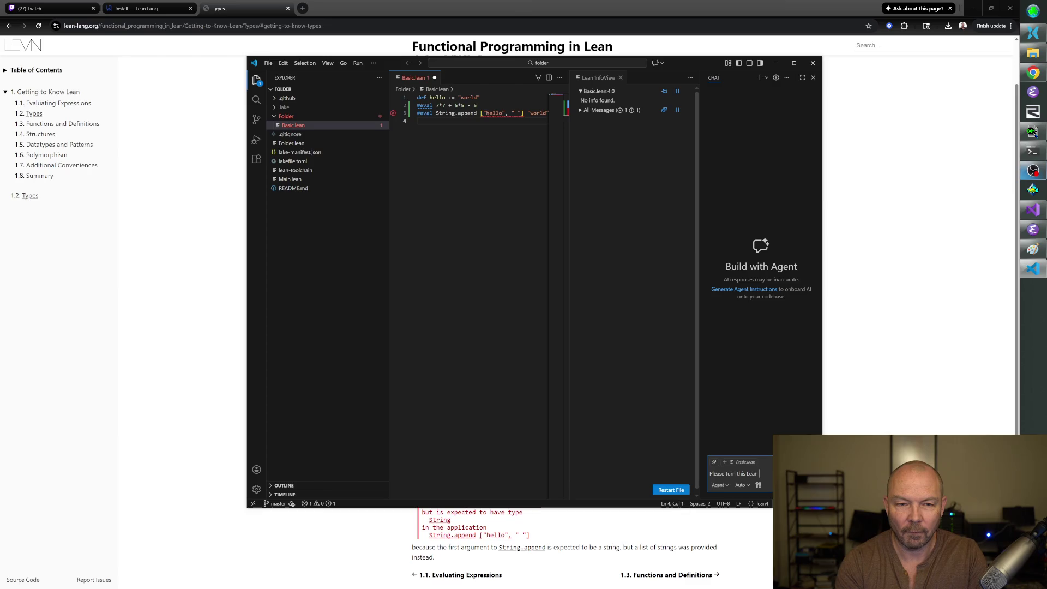
text( install)
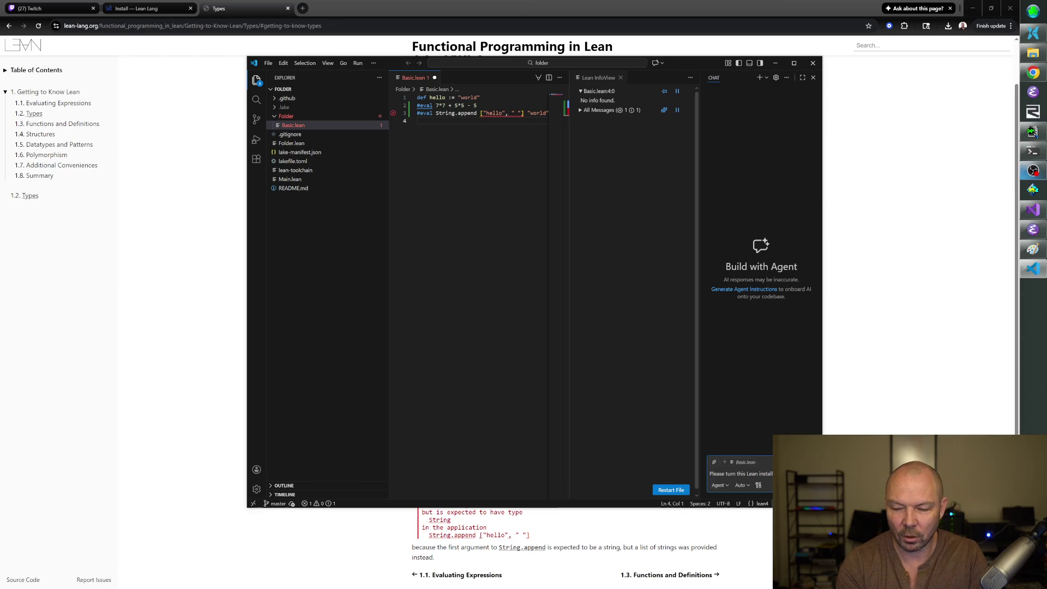
text(ation into a better programming l)
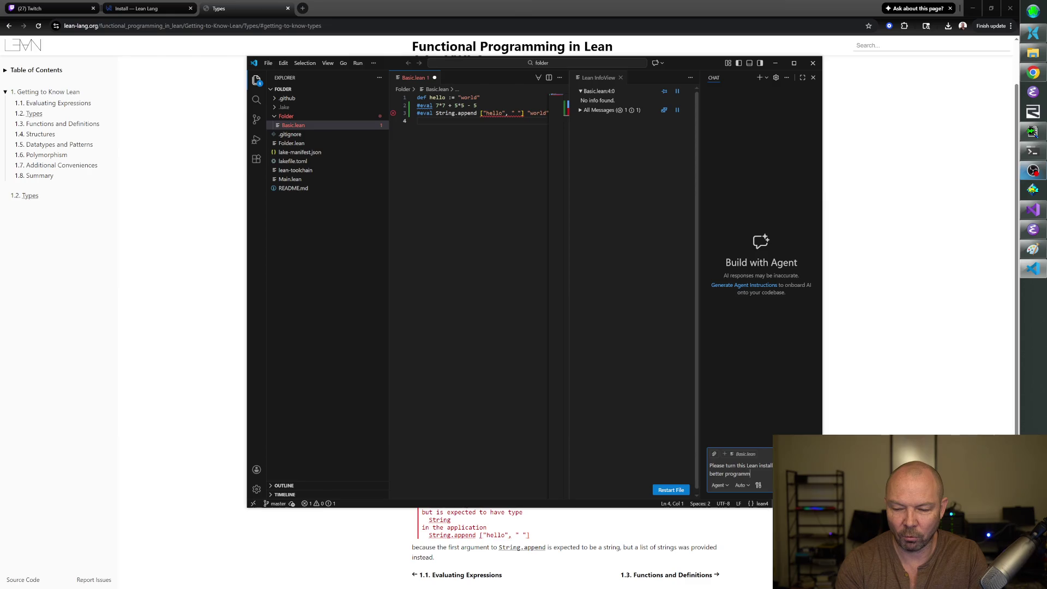
text(anguage that doesn't auto-Curry)
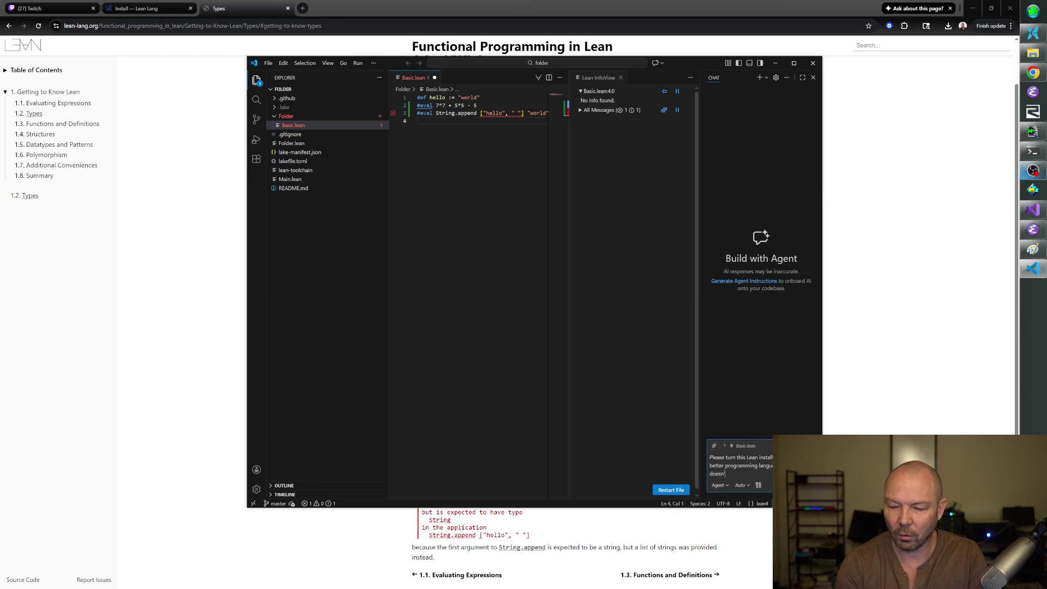
text( and als)
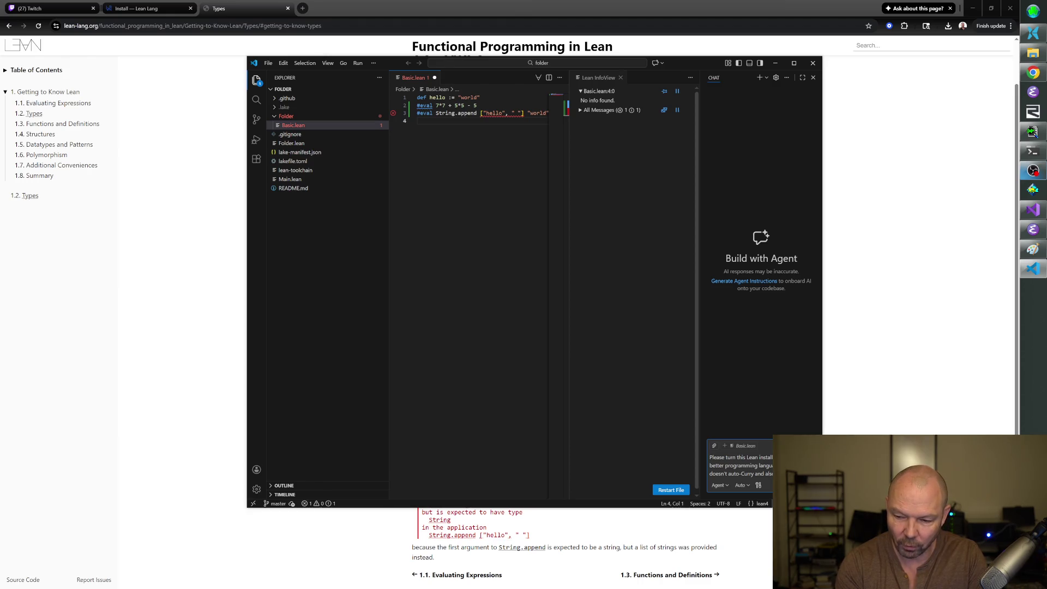
text(o fundamentally sup)
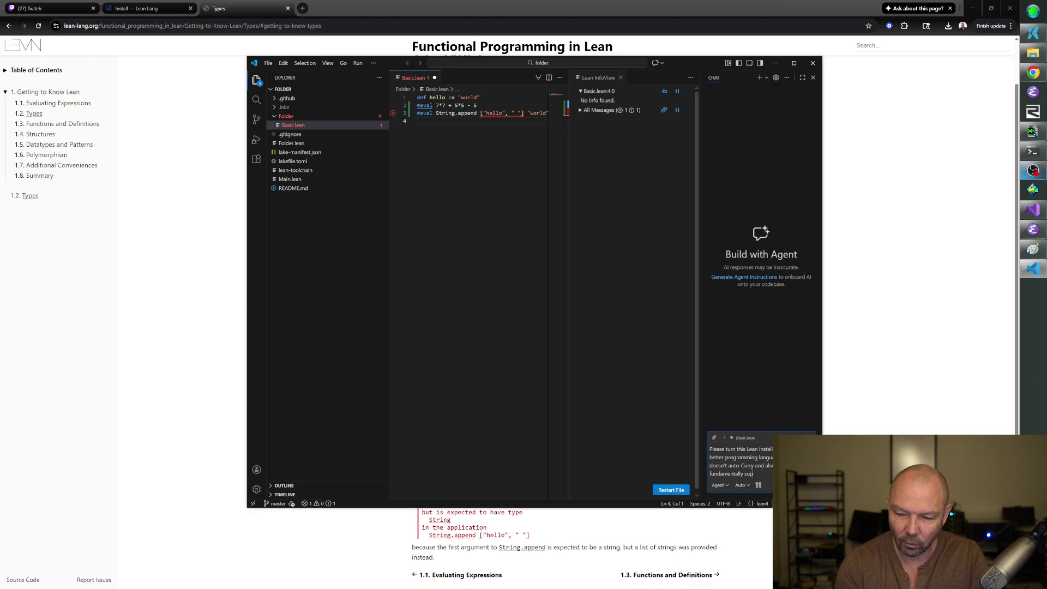
text(ports functions with )
text(multiple )
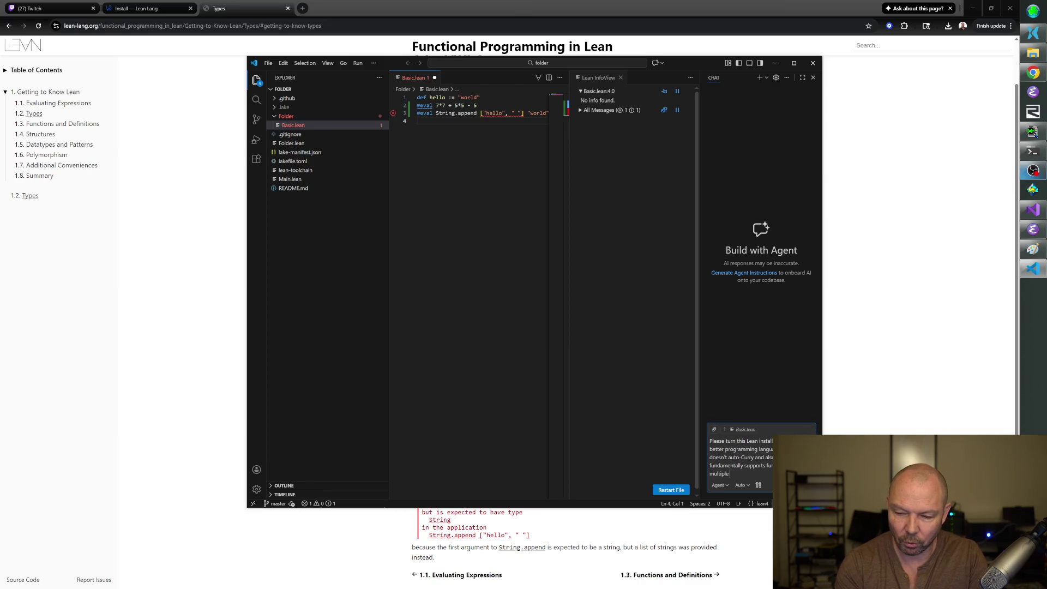
text(arguments.)
key(Return)
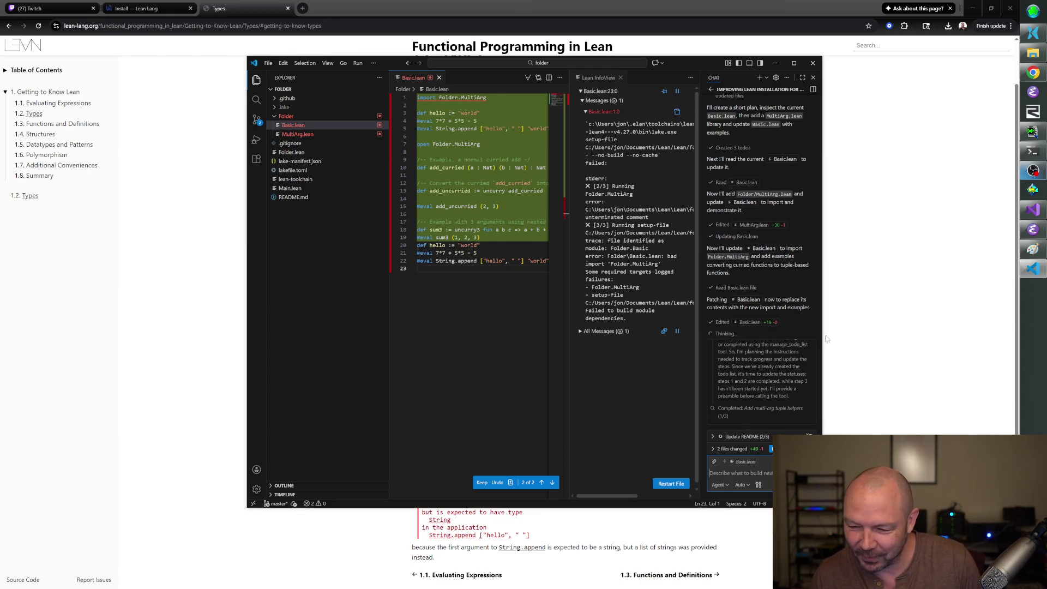
Widen the VS Code window and open the agent-generated MultiArg.lean.
drag(821, 330, 982, 326)
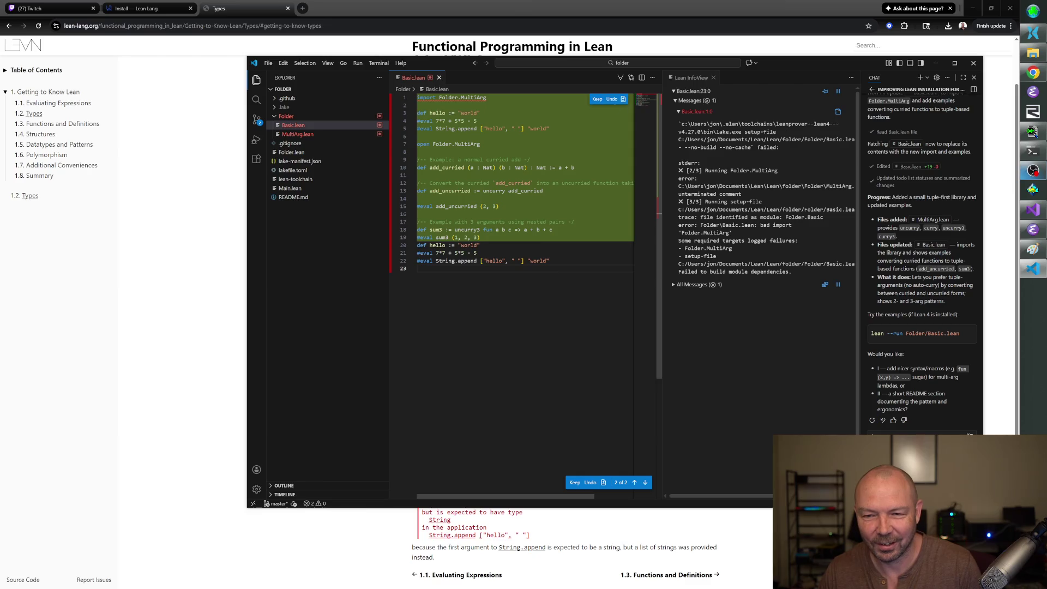
click(298, 134)
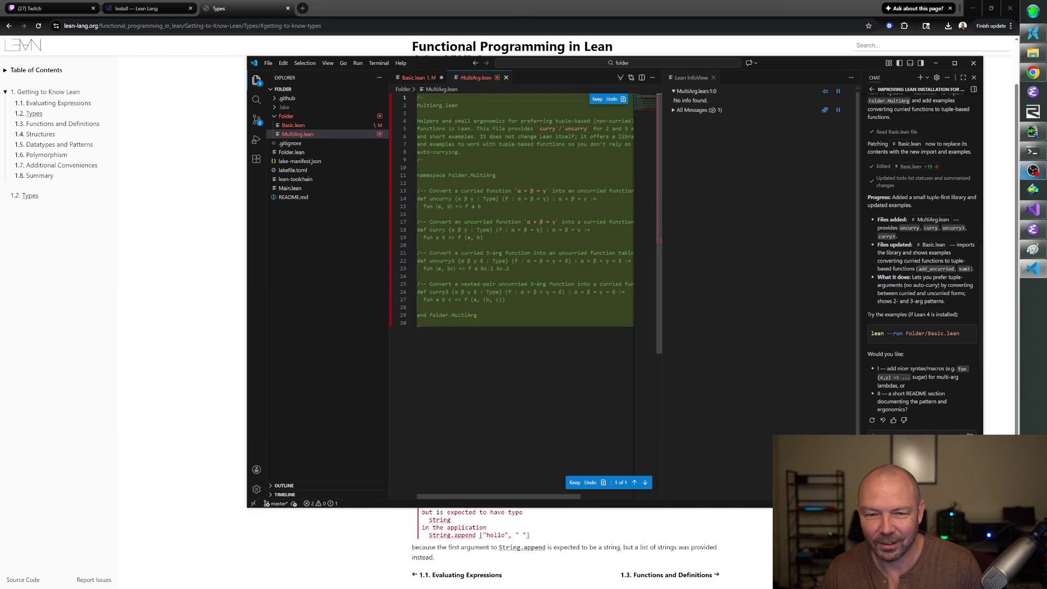
Undo the agent's MultiArg.lean changes, return to Basic.lean, then switch back to the Lean book.
click(611, 98)
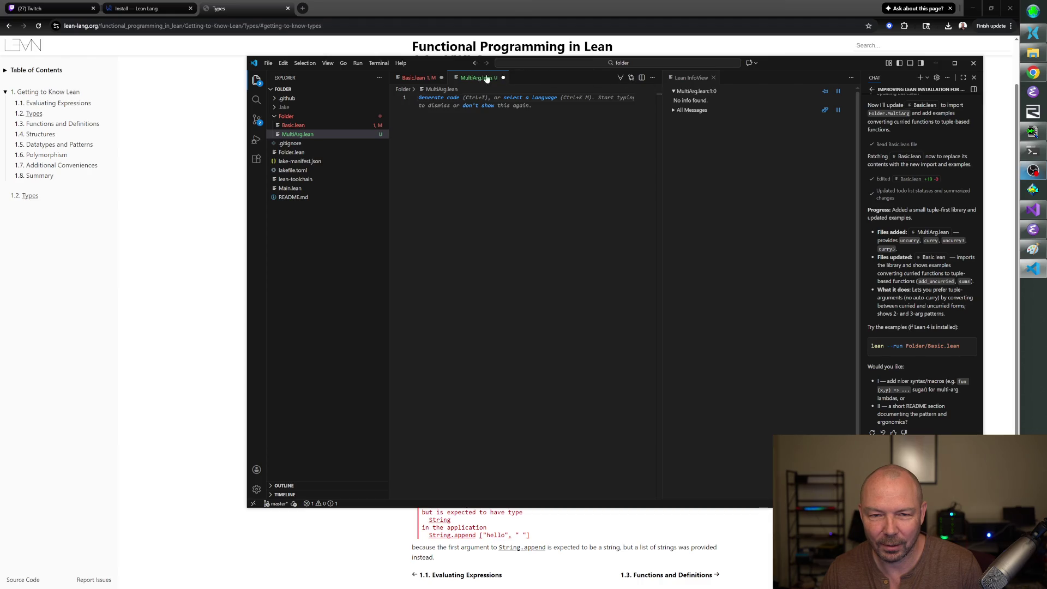
key(ctrl+Tab)
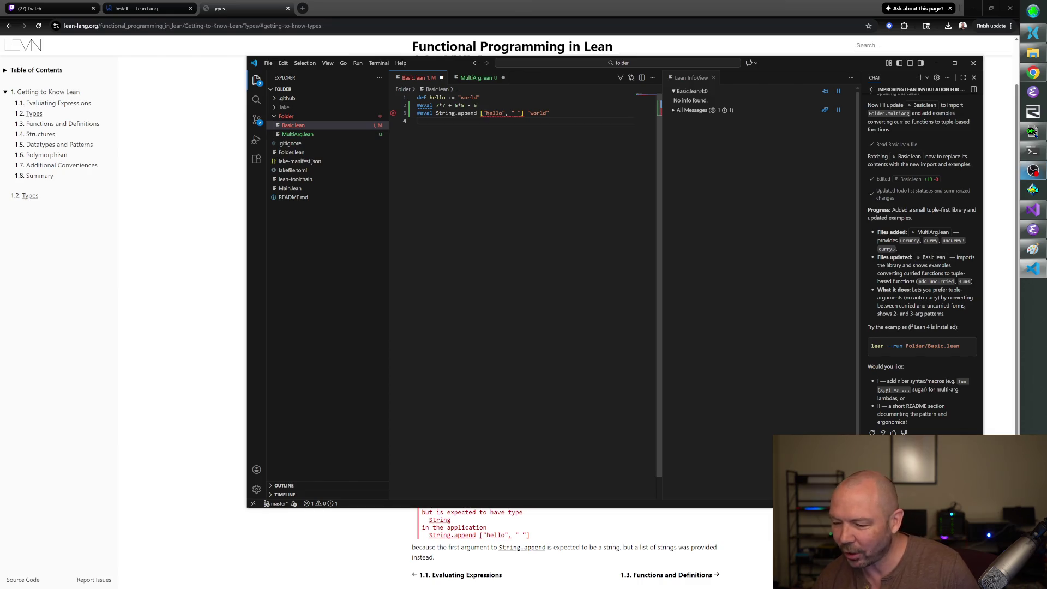
click(476, 3)
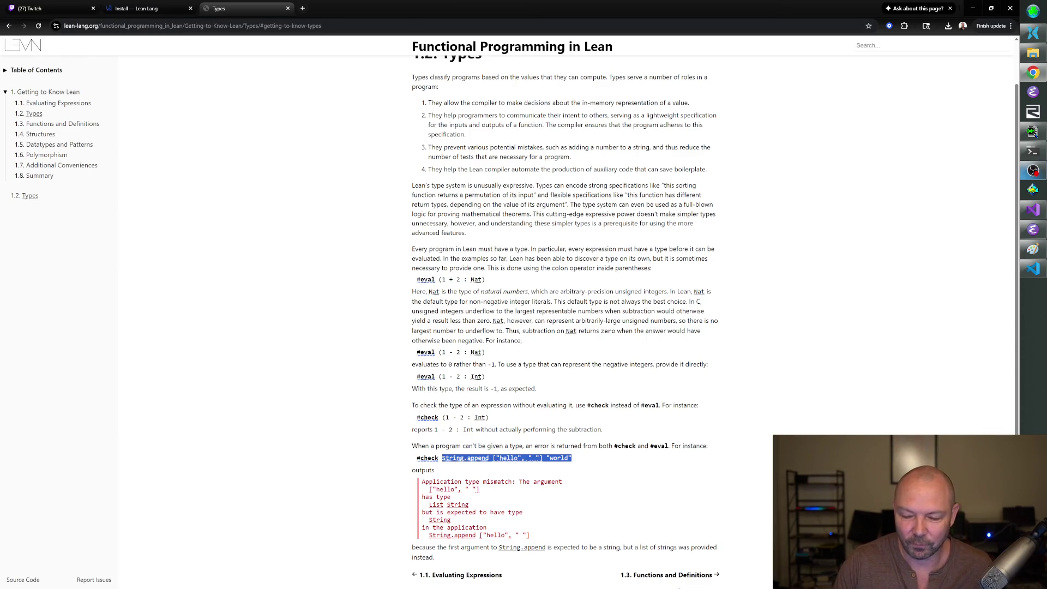
Open section 1.3 Functions and Definitions in the book and scroll down through it.
click(677, 577)
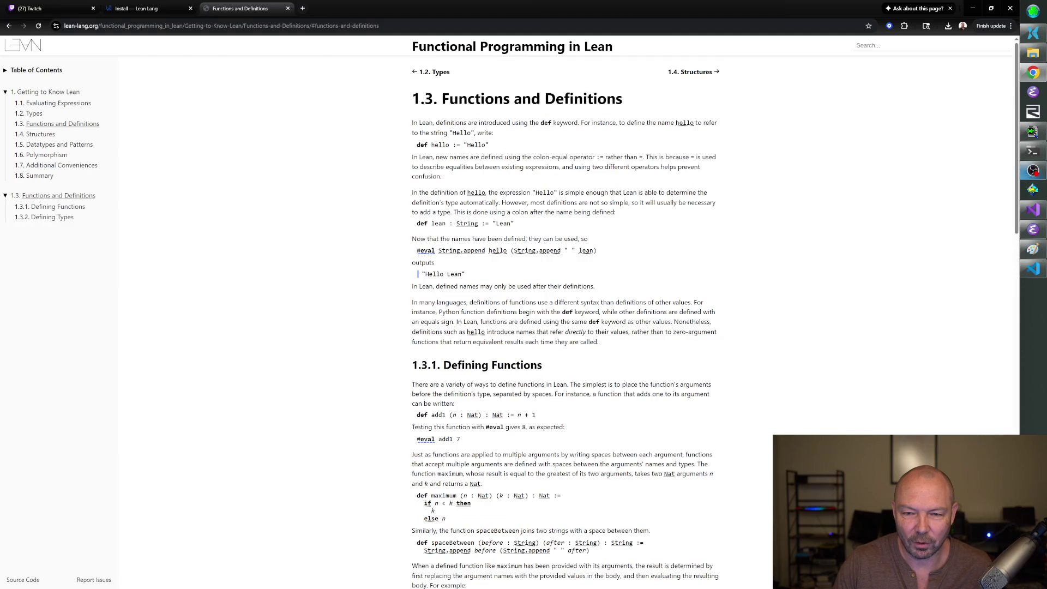
scroll(565, 322, down, 2)
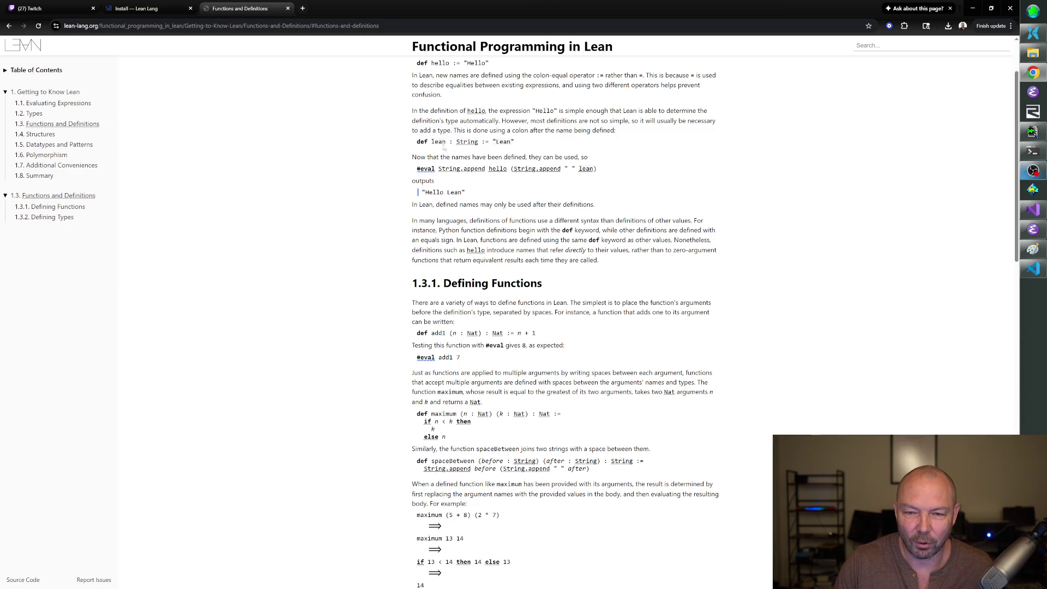
scroll(525, 247, down, 2)
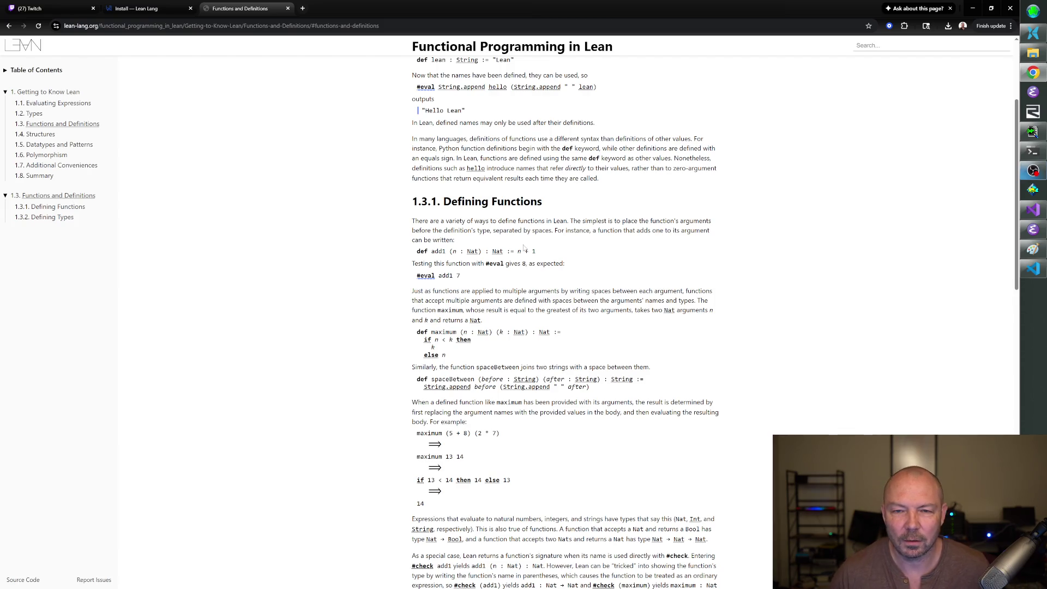
scroll(524, 248, up, 3)
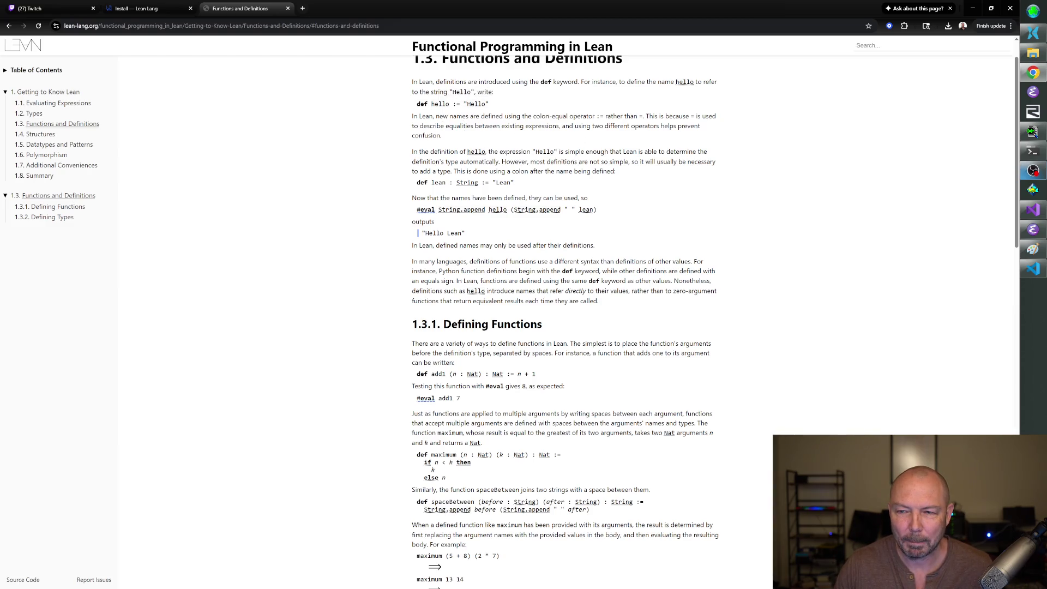
scroll(487, 135, down, 2)
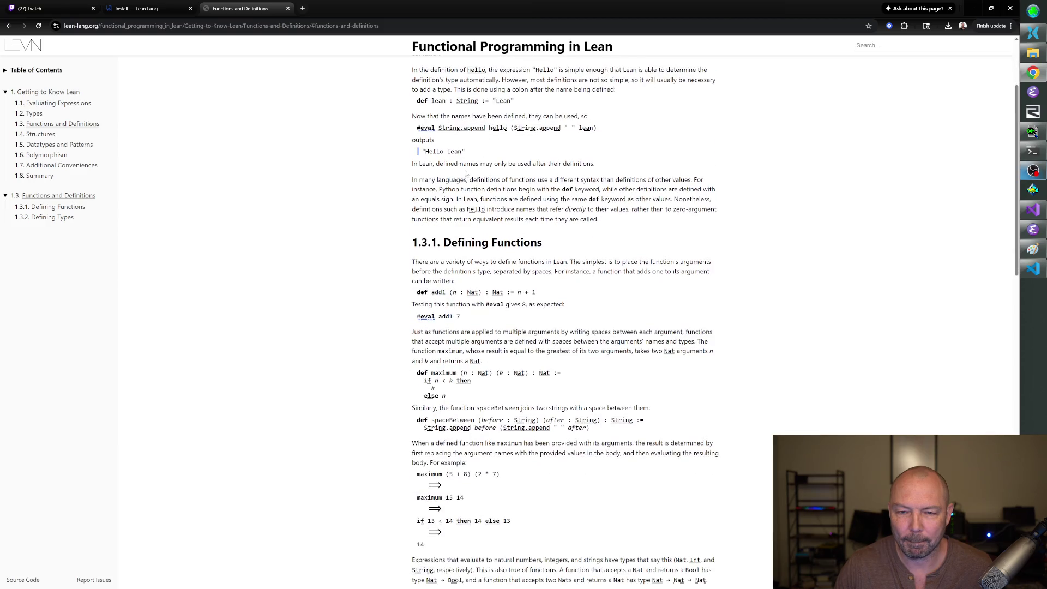
Highlight and clear a few words while reading, settling on 1.3.1 Defining Functions with add1.
triple_click(503, 164)
triple_click(503, 164)
double_click(473, 190)
triple_click(453, 180)
double_click(453, 180)
triple_click(453, 180)
click(453, 180)
scroll(491, 240, down, 2)
scroll(491, 240, up, 1)
scroll(510, 202, up, 1)
scroll(509, 202, down, 2)
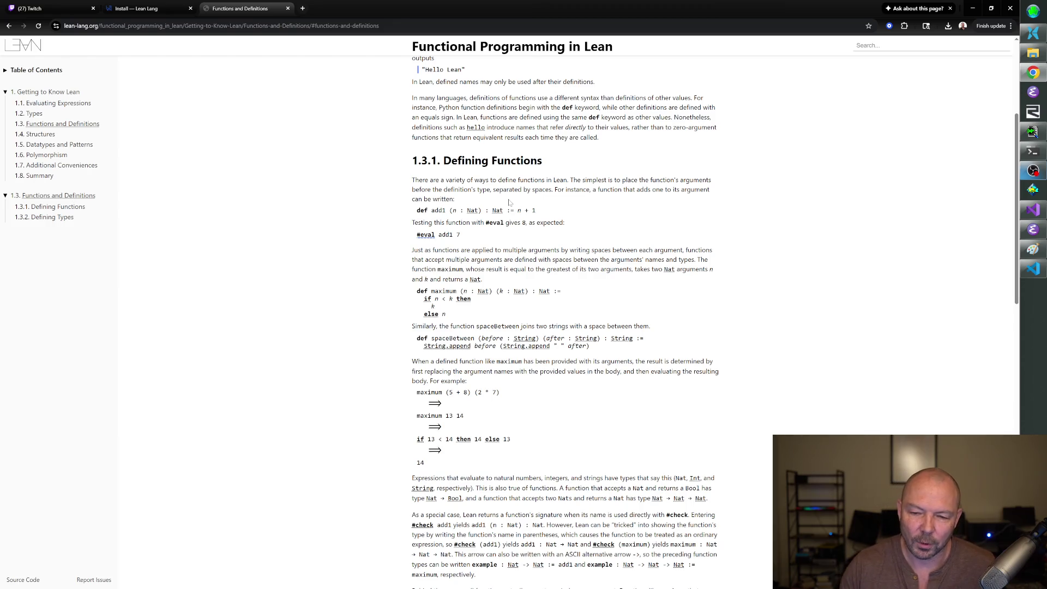
Highlight passages of the Defining Functions explanation and maximum's parameters while reading, then clear them.
mouse_move(461, 291)
mouse_down()
mouse_move(529, 292)
mouse_move(471, 299)
mouse_up()
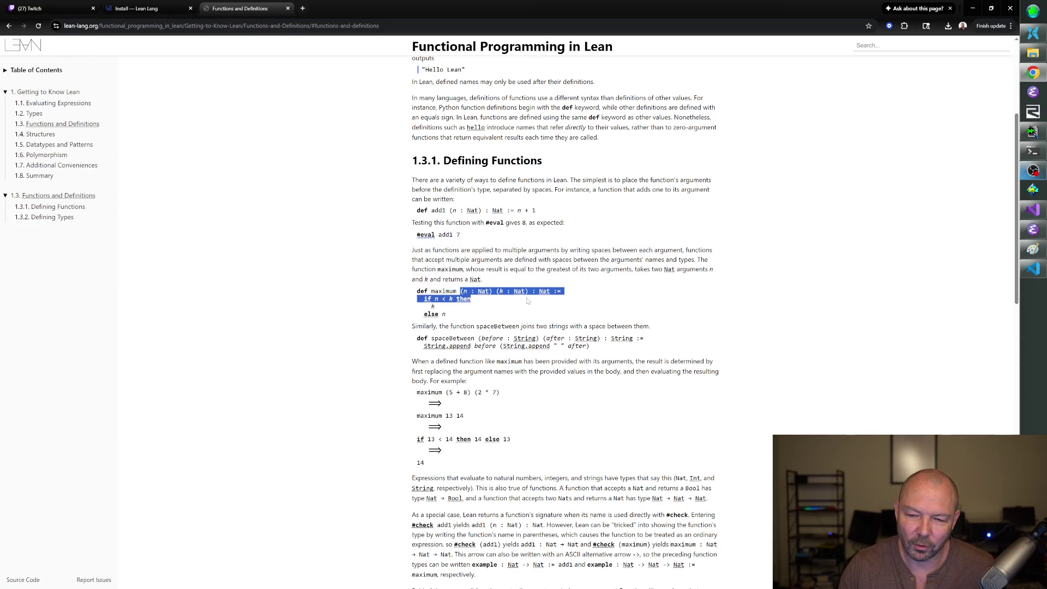
click(522, 322)
mouse_move(712, 262)
mouse_down()
mouse_move(414, 235)
mouse_move(633, 181)
mouse_move(633, 270)
mouse_move(415, 221)
mouse_move(607, 180)
mouse_move(676, 190)
mouse_move(625, 251)
mouse_move(704, 260)
mouse_up()
click(587, 187)
click(633, 270)
drag(569, 269, 561, 250)
drag(547, 180, 594, 278)
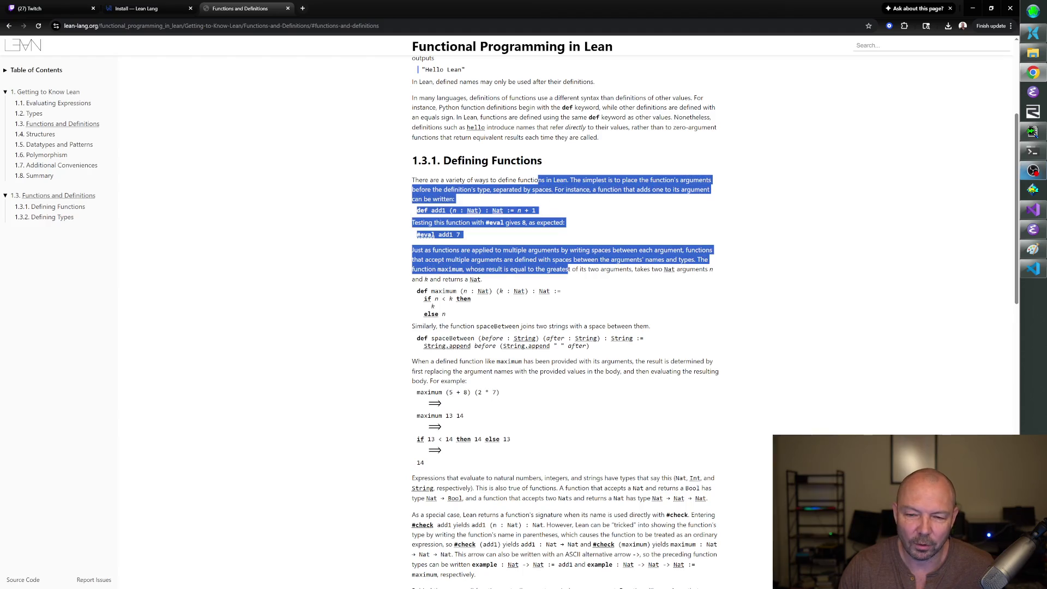
click(594, 278)
mouse_move(547, 180)
mouse_down()
mouse_move(595, 278)
mouse_move(413, 221)
mouse_move(551, 179)
mouse_up()
click(595, 279)
click(551, 179)
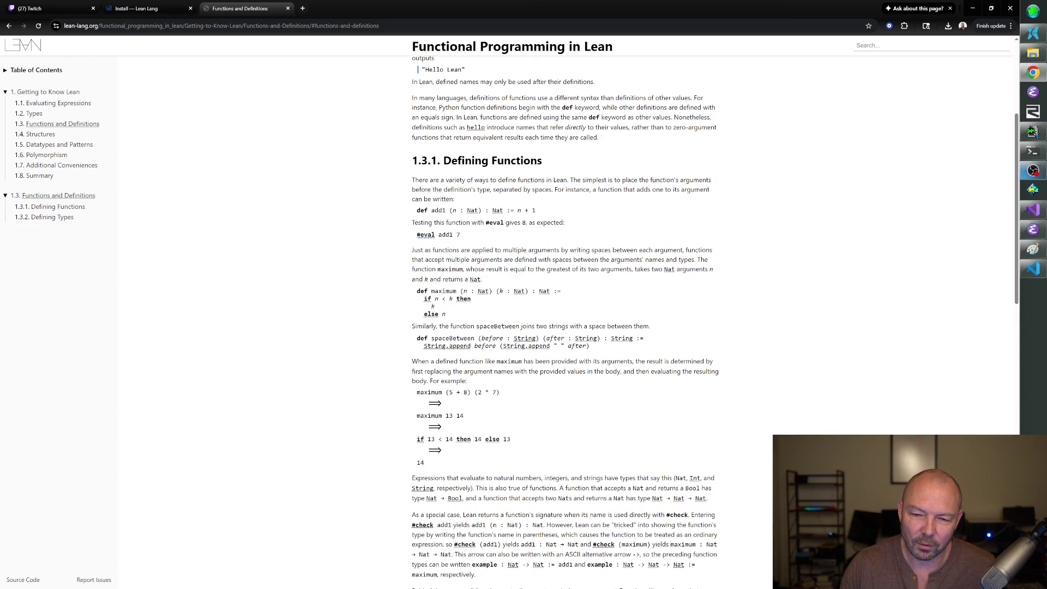
Copy the line 'def add1 (n : Nat) : Nat := n + 1' into Basic.lean.
scroll(587, 223, down, 2)
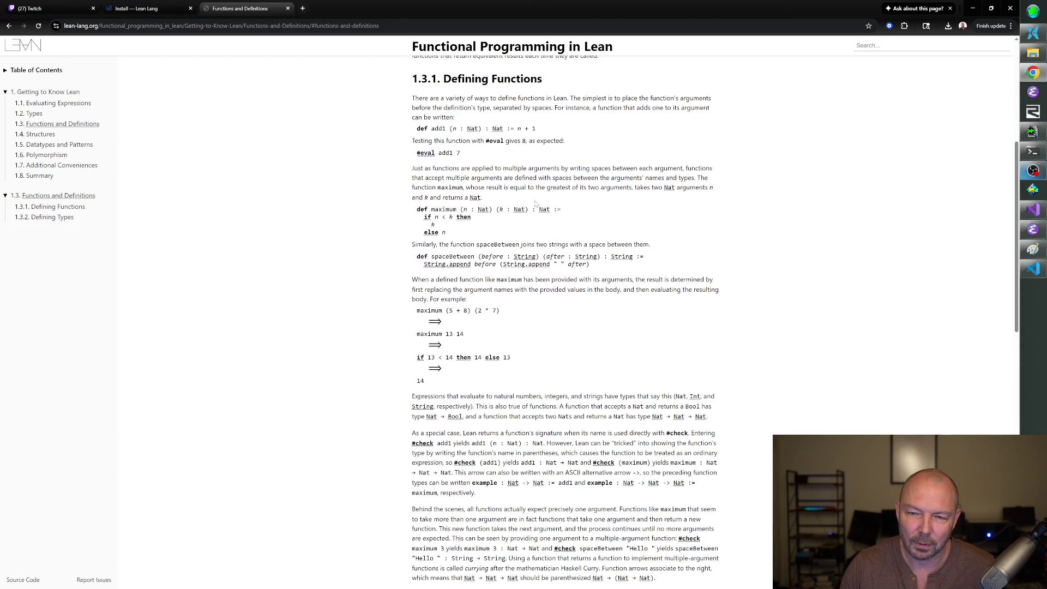
mouse_move(435, 125)
drag(416, 129, 537, 129)
key(ctrl+c)
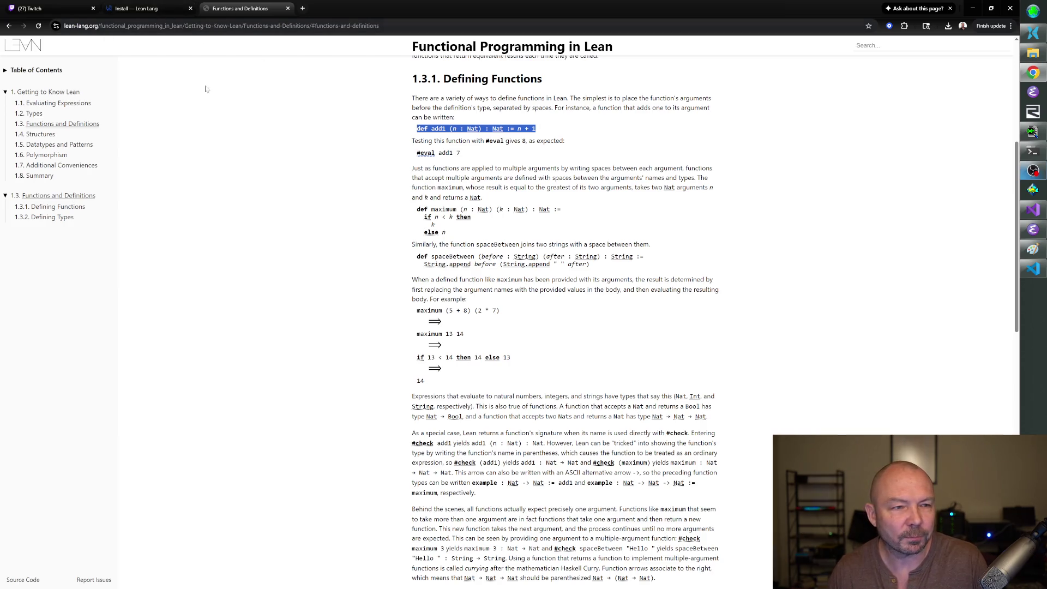
key(alt+Tab)
key(ctrl+v)
key(Return)
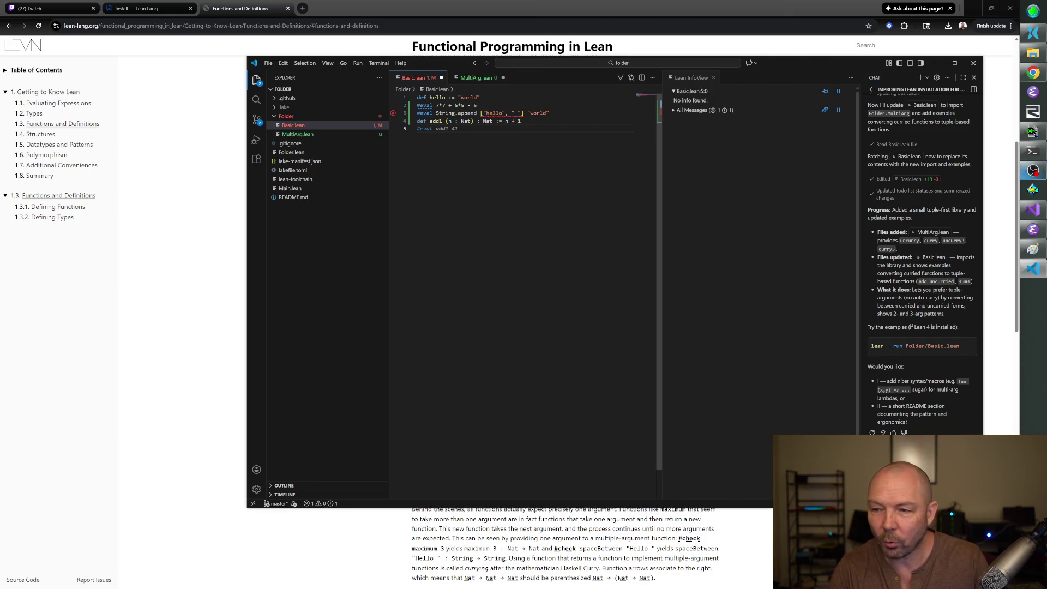
Close the chat panel, accept the suggested '#eval add1 41' (evaluates to 42), and return to the book.
click(974, 78)
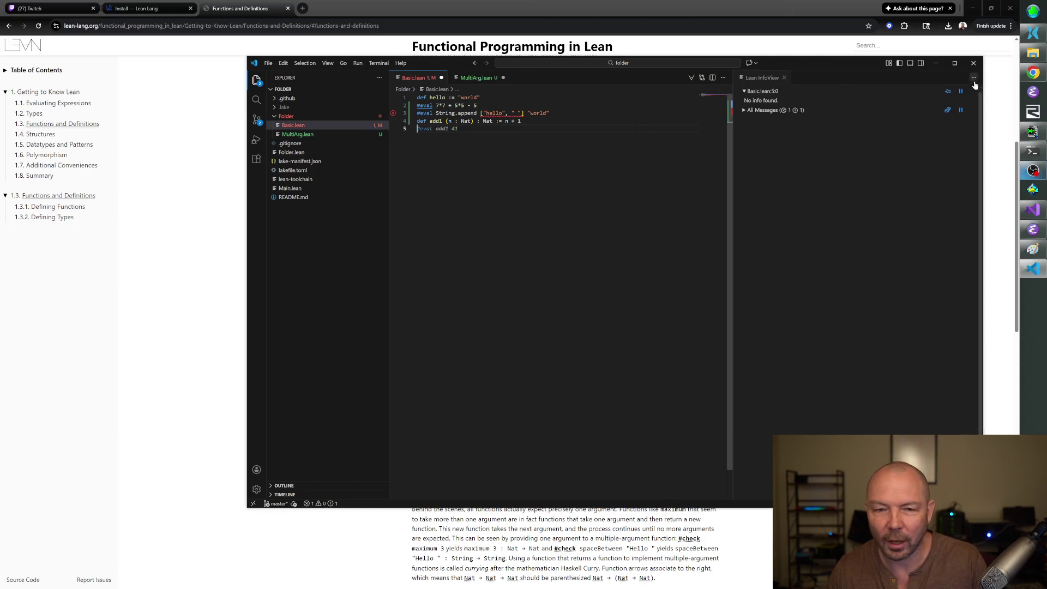
click(456, 119)
text(#eval add1 41)
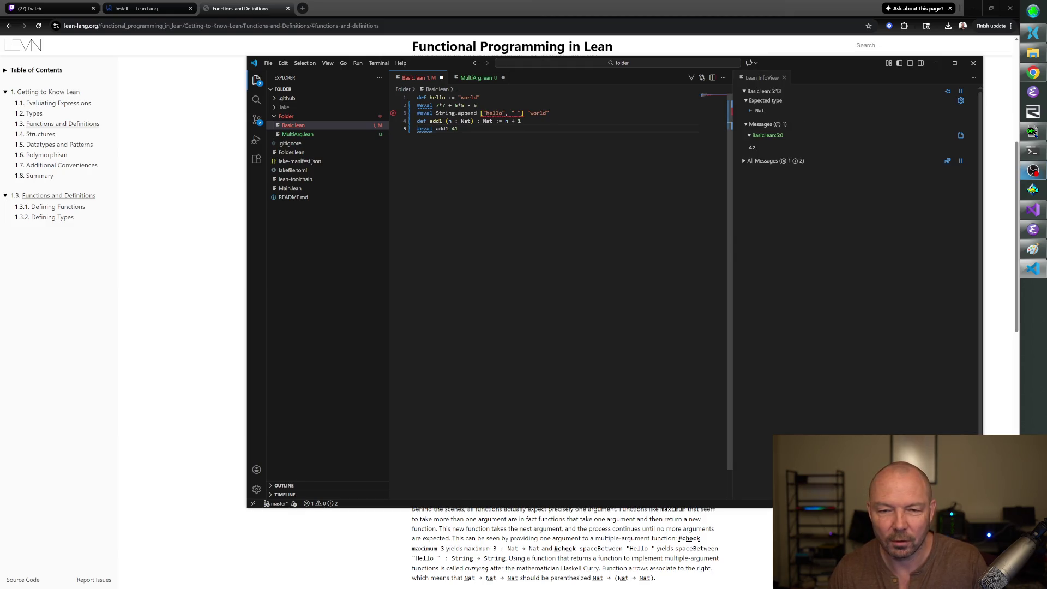
key(alt+Tab)
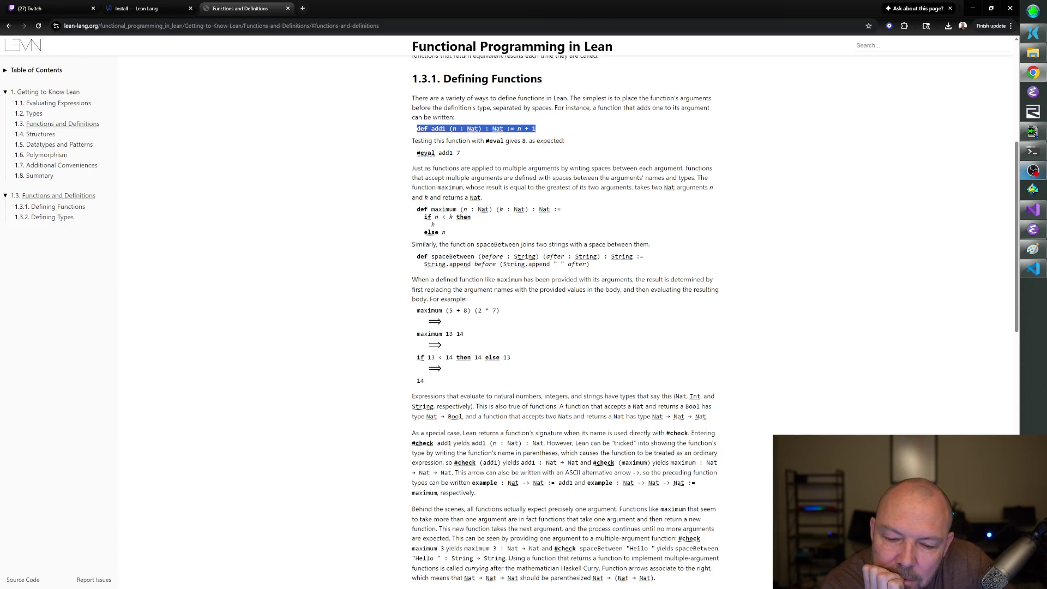
Scroll to the end of Functions and Definitions, open 1.4 Structures, and read down to 1.4.3 Exercises.
scroll(565, 317, down, 7)
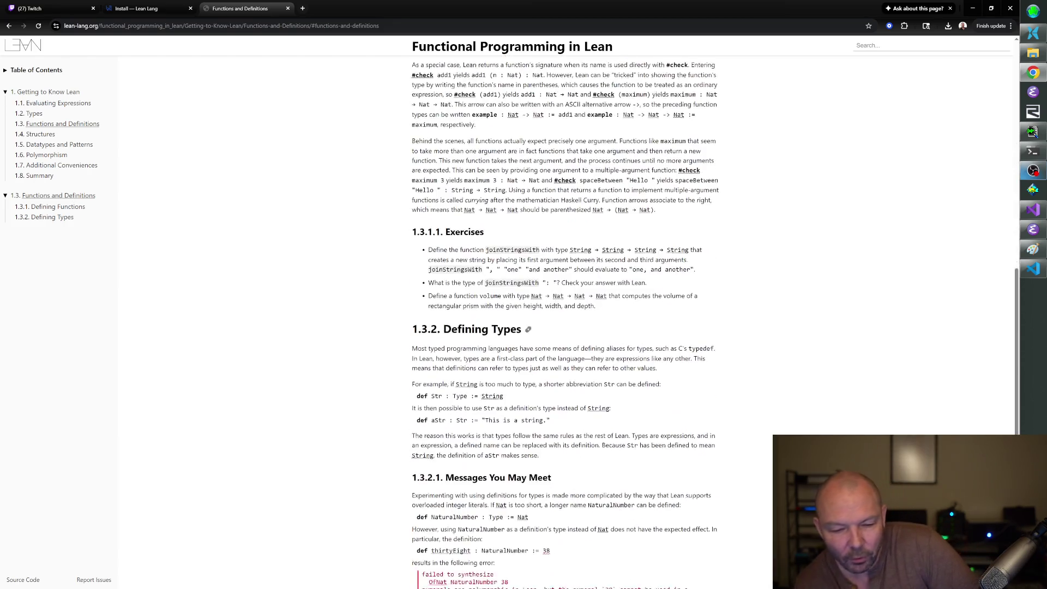
scroll(565, 317, down, 5)
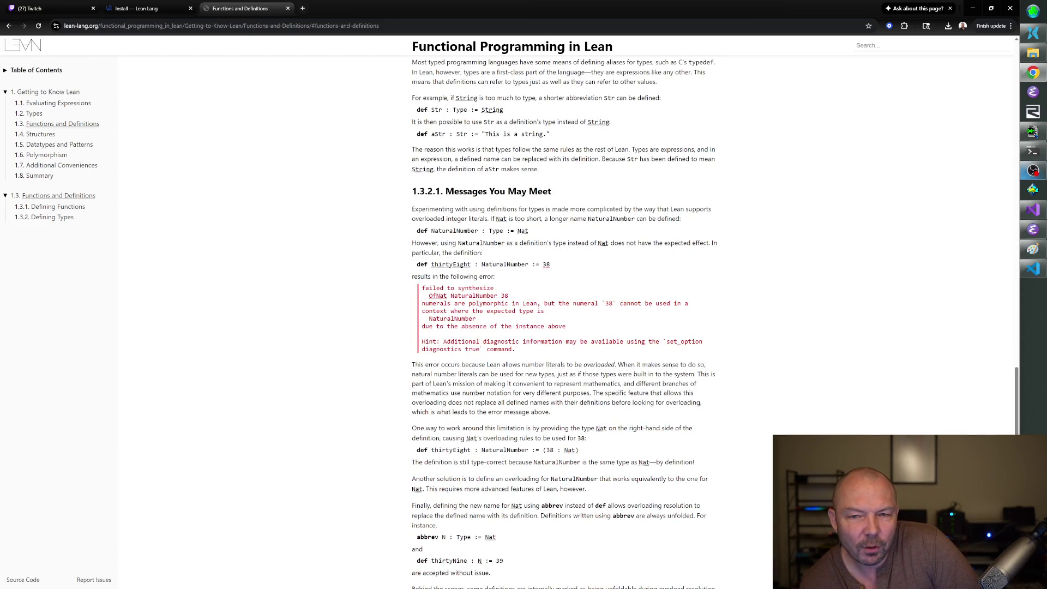
scroll(565, 316, up, 1)
scroll(565, 316, down, 3)
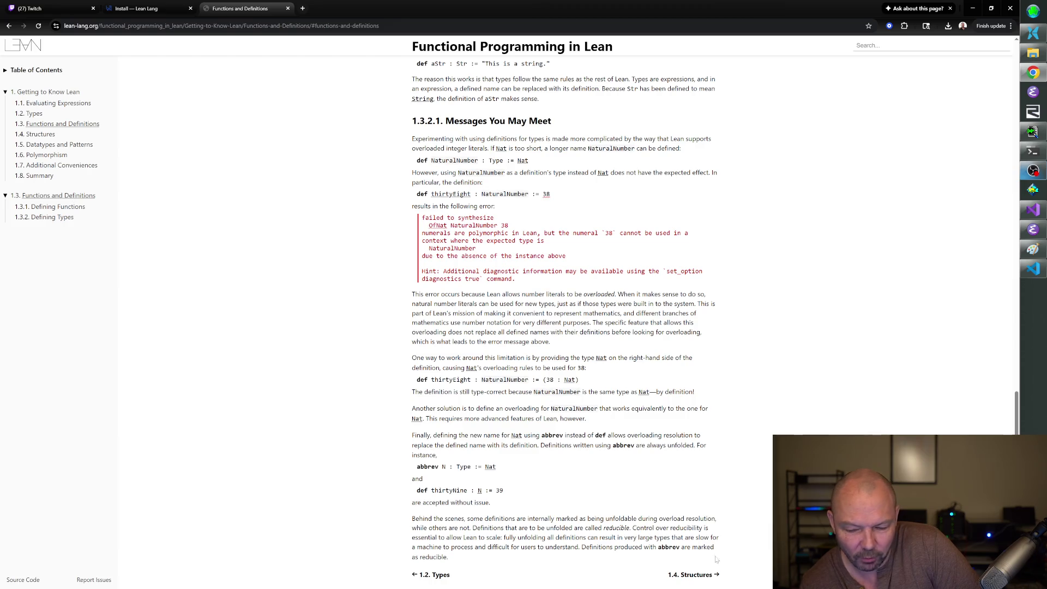
click(696, 576)
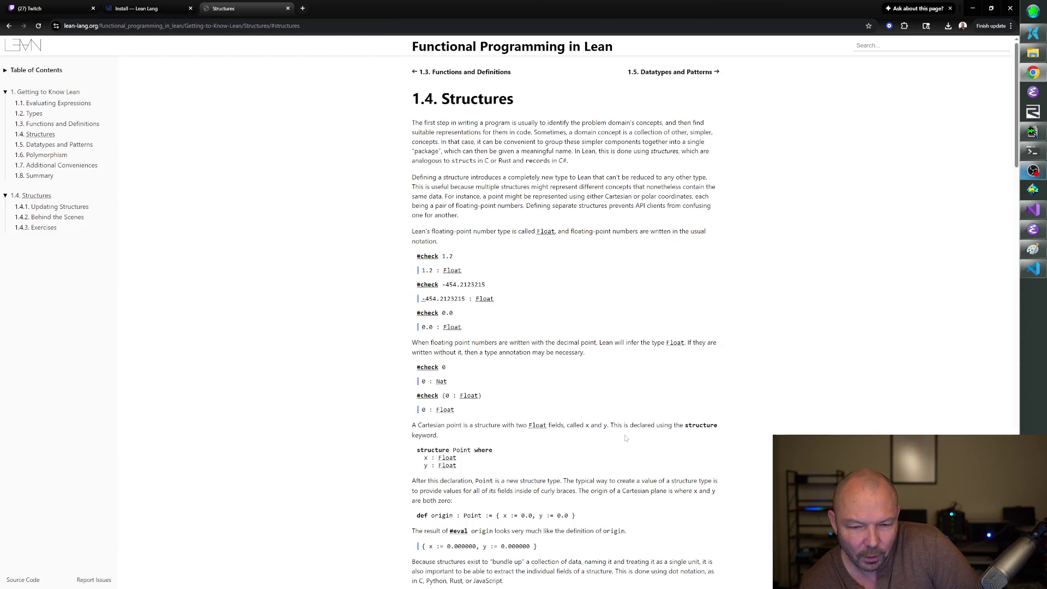
scroll(626, 437, down, 20)
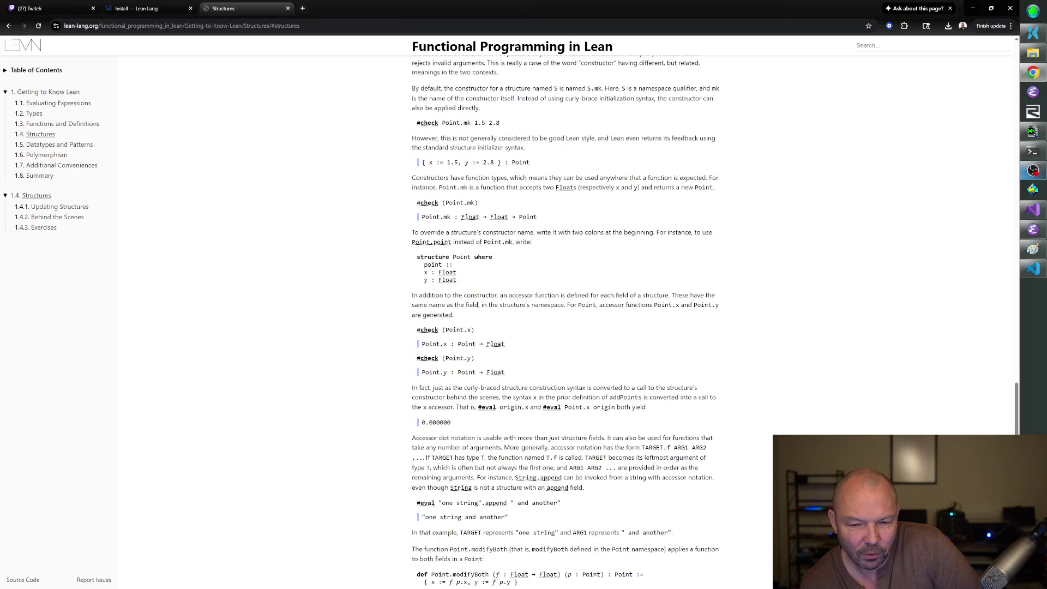
scroll(566, 317, down, 5)
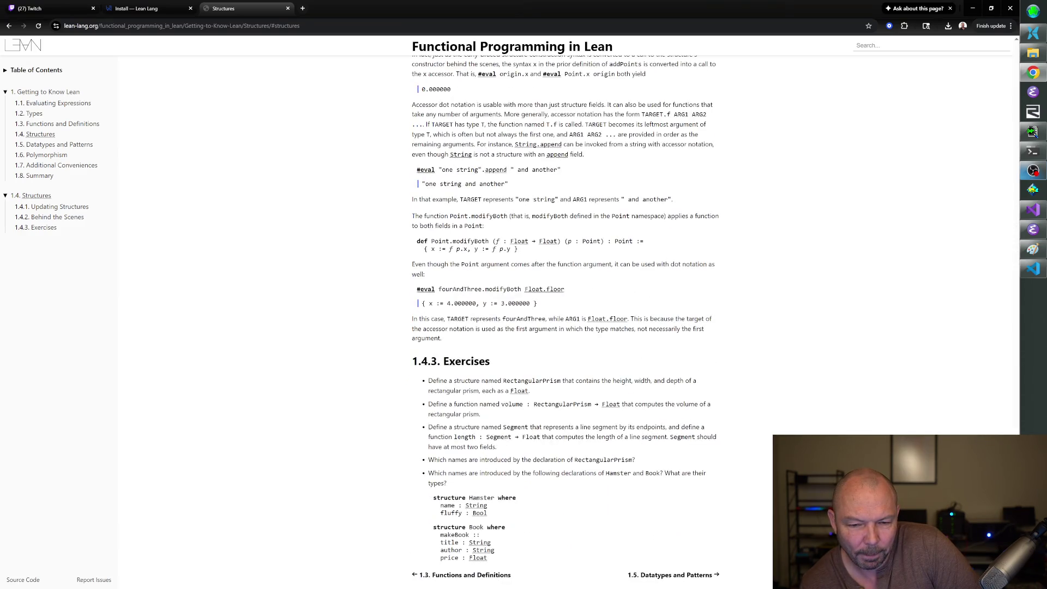
Open 1.5 Datatypes and Patterns and scroll through Pattern Matching to Recursive Functions.
click(645, 577)
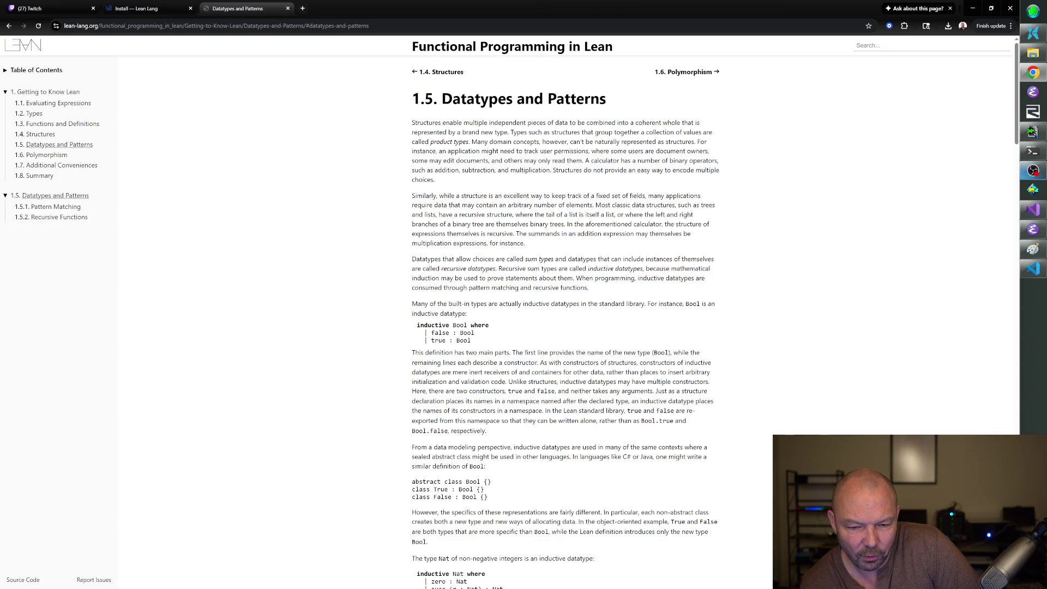
scroll(554, 413, down, 15)
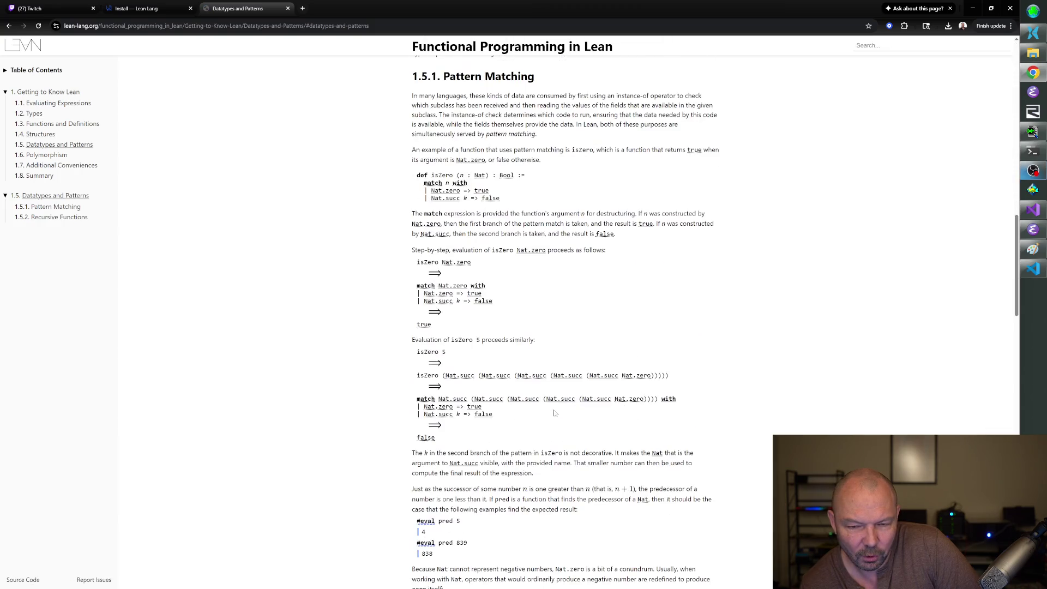
scroll(555, 413, up, 3)
scroll(554, 413, down, 3)
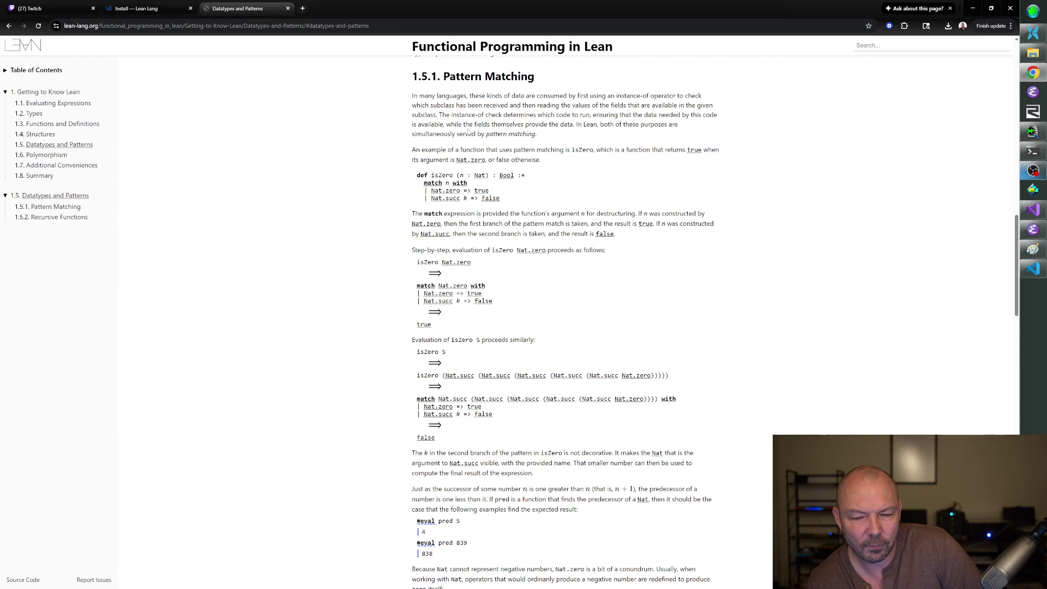
scroll(466, 275, down, 5)
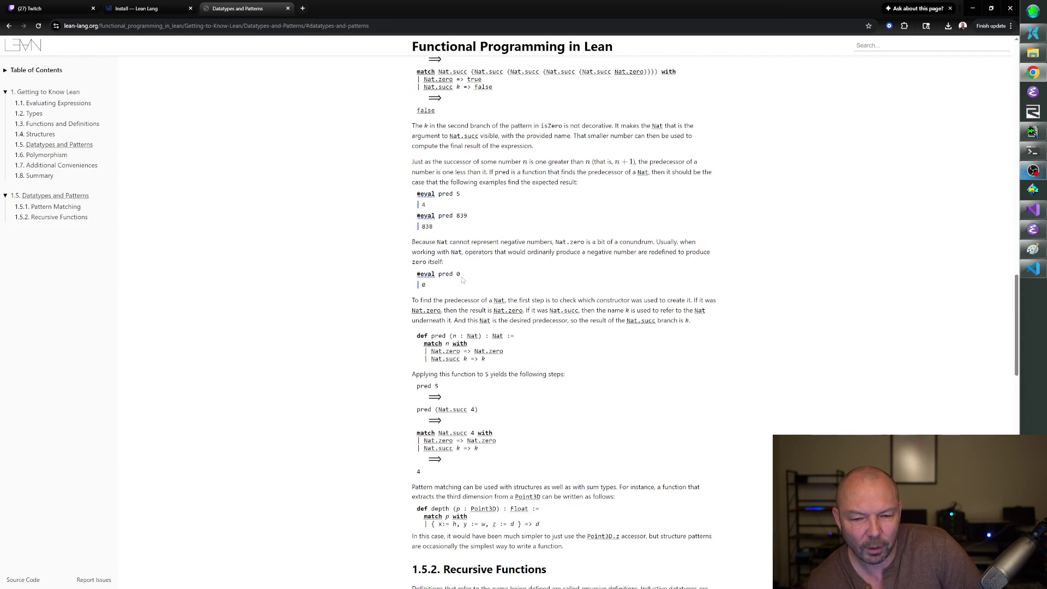
scroll(463, 281, up, 1)
scroll(463, 280, down, 5)
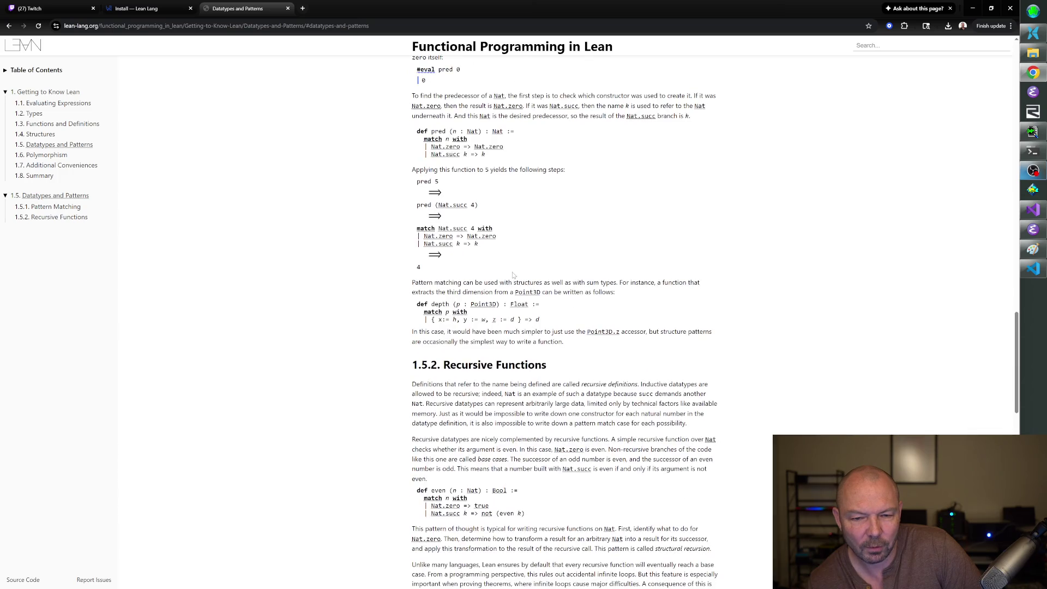
scroll(510, 277, down, 6)
scroll(510, 277, down, 7)
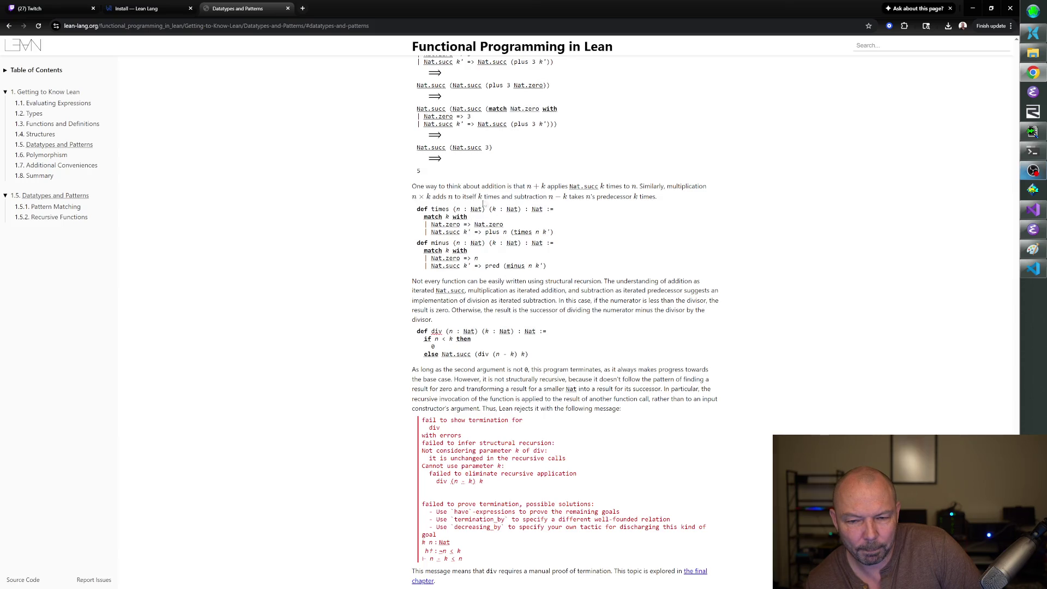
scroll(532, 189, up, 5)
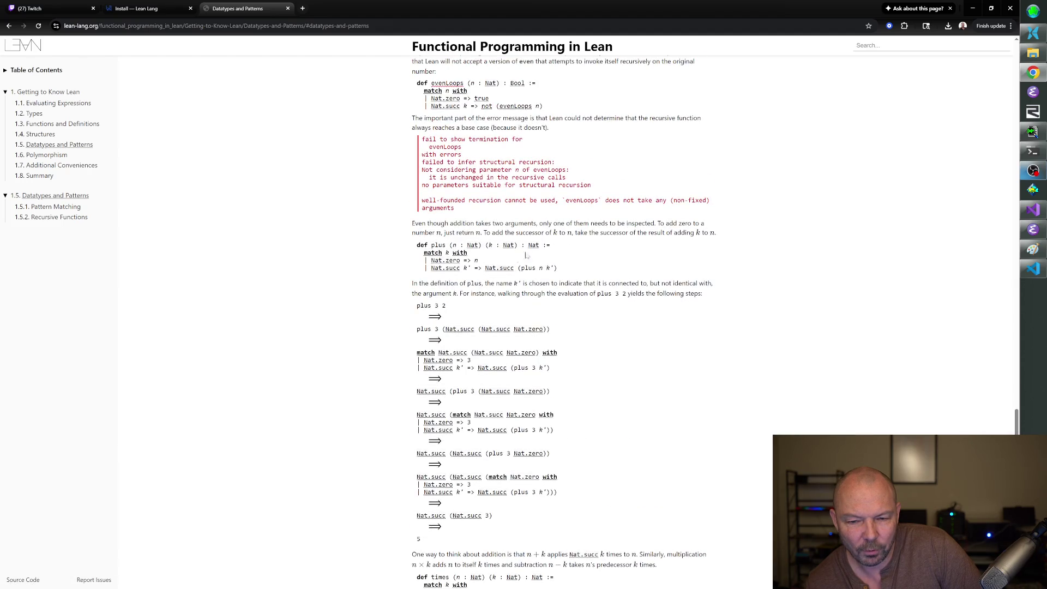
scroll(540, 209, up, 2)
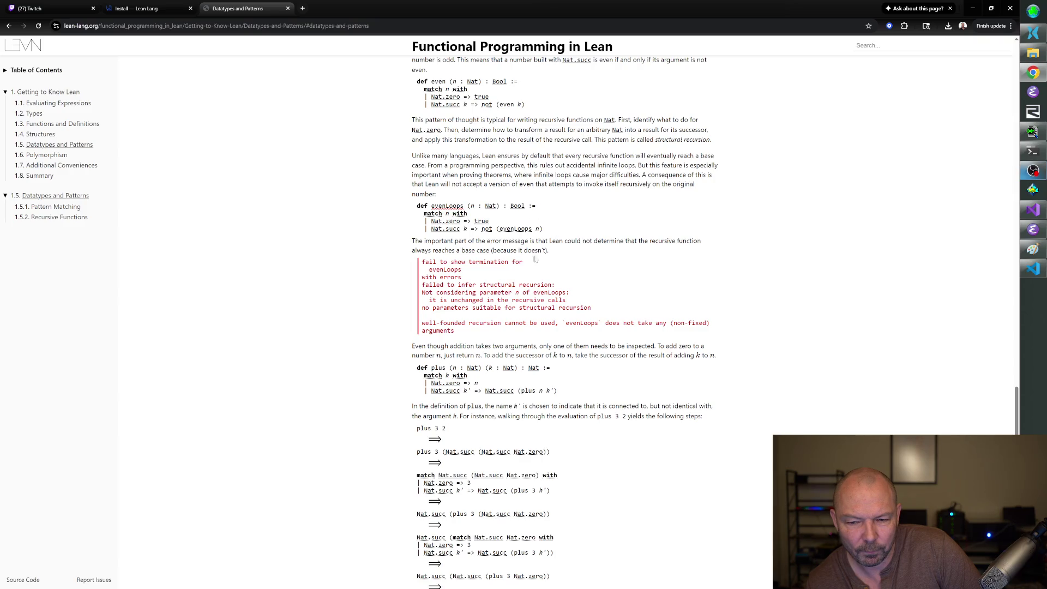
scroll(433, 334, down, 1)
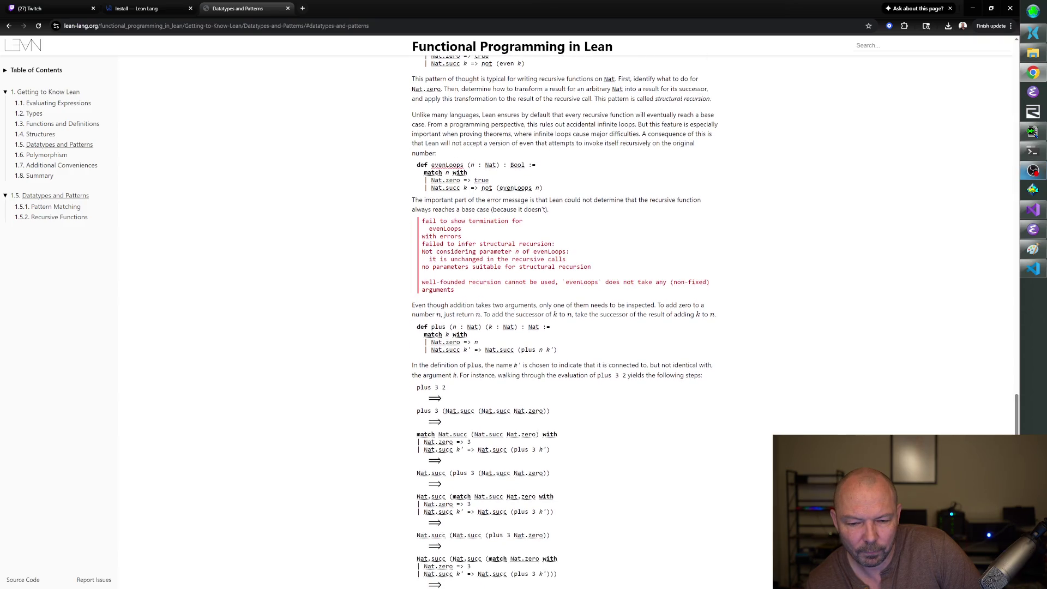
Highlight the lines about adding k to n and the name k' in the plus paragraph.
drag(519, 315, 668, 315)
click(668, 315)
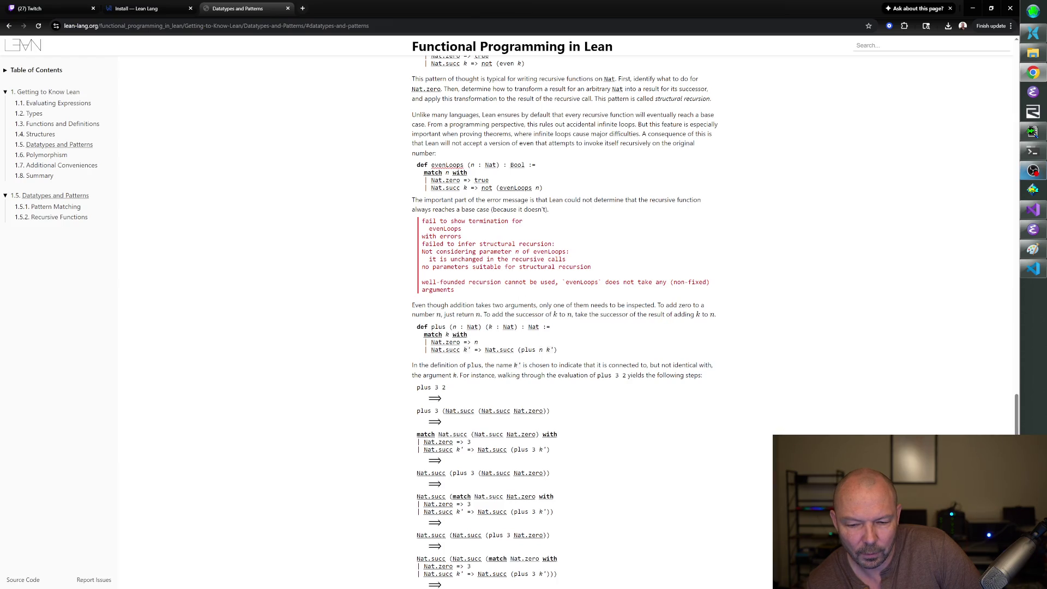
mouse_move(485, 365)
mouse_down()
mouse_move(654, 365)
mouse_move(659, 375)
mouse_move(616, 365)
mouse_up()
triple_click(616, 365)
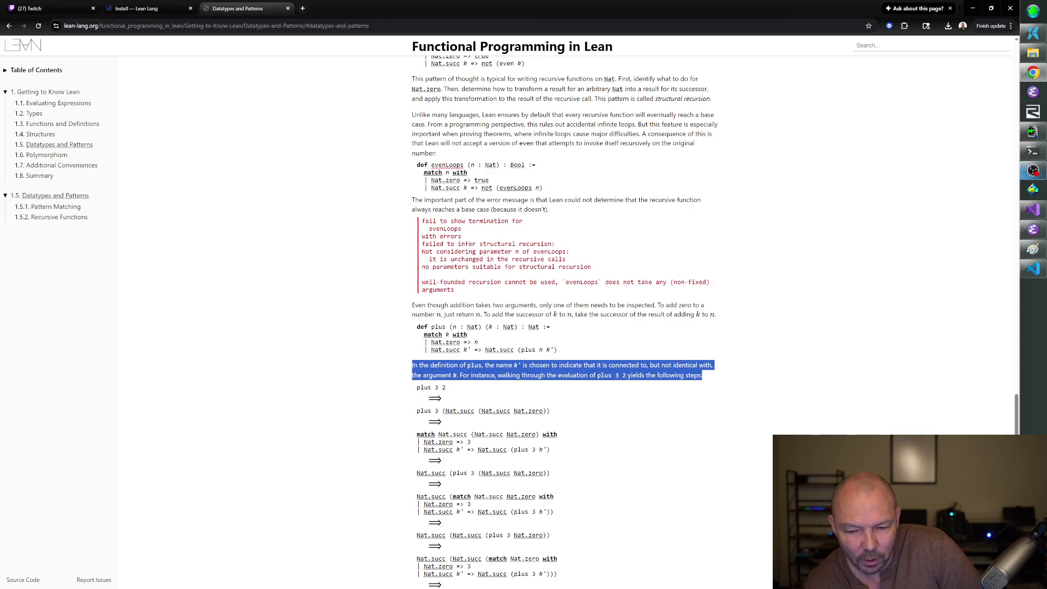
click(568, 365)
scroll(567, 359, down, 3)
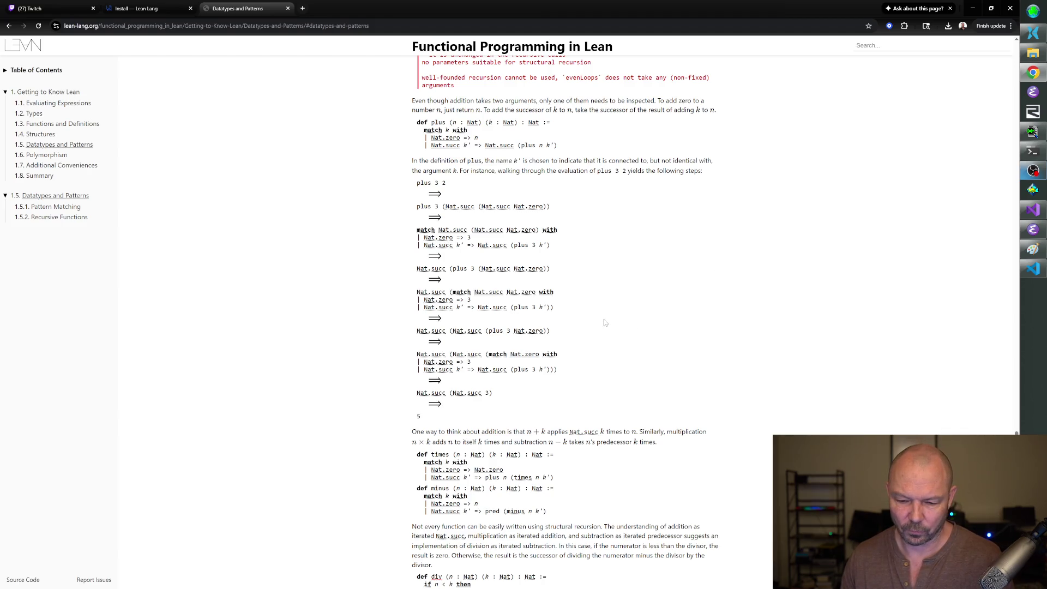
scroll(604, 323, down, 3)
scroll(613, 309, up, 4)
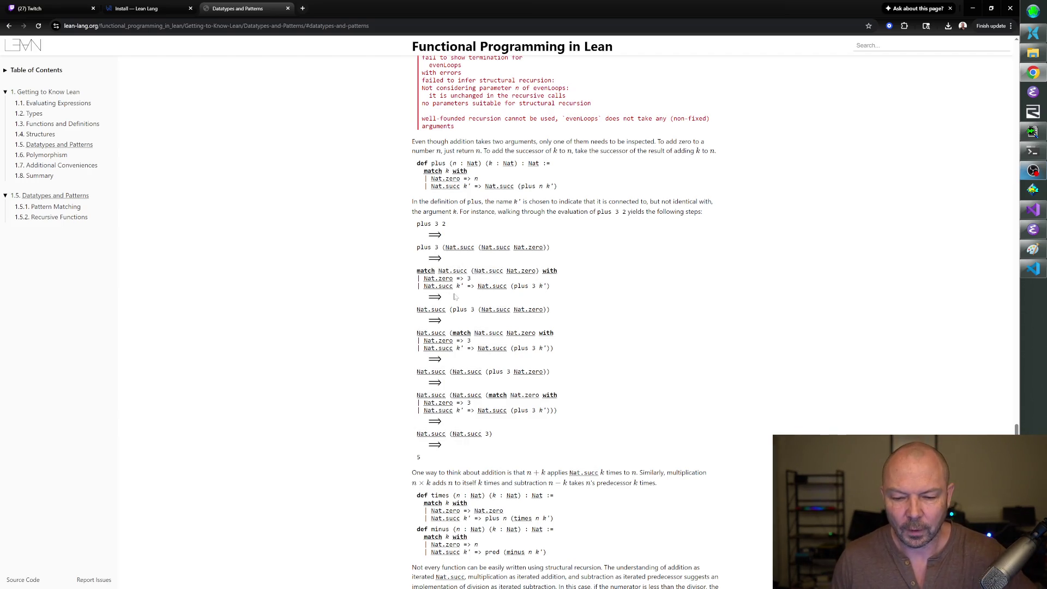
mouse_move(462, 291)
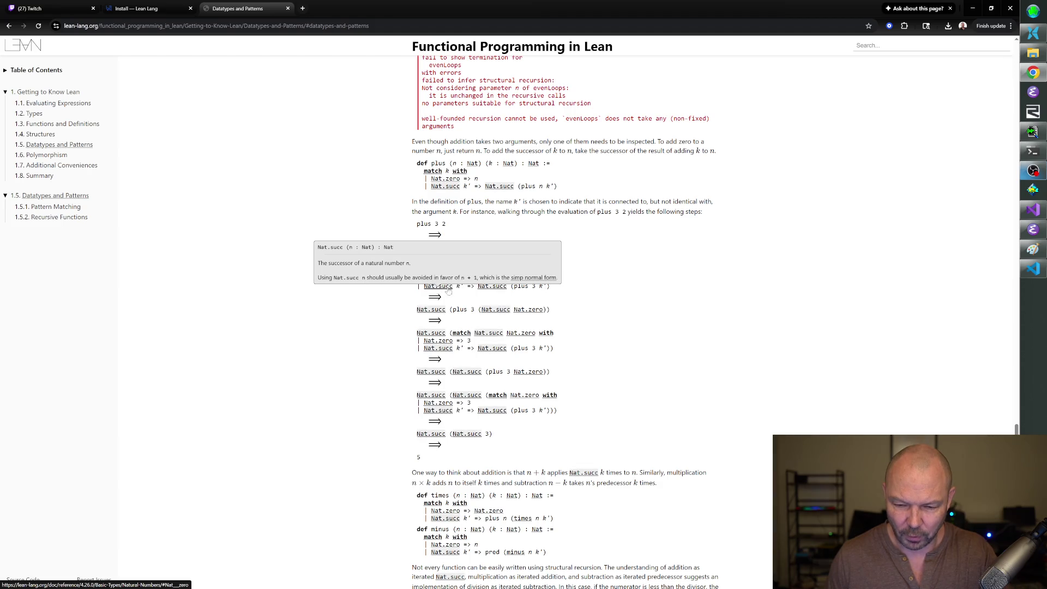
scroll(458, 293, down, 2)
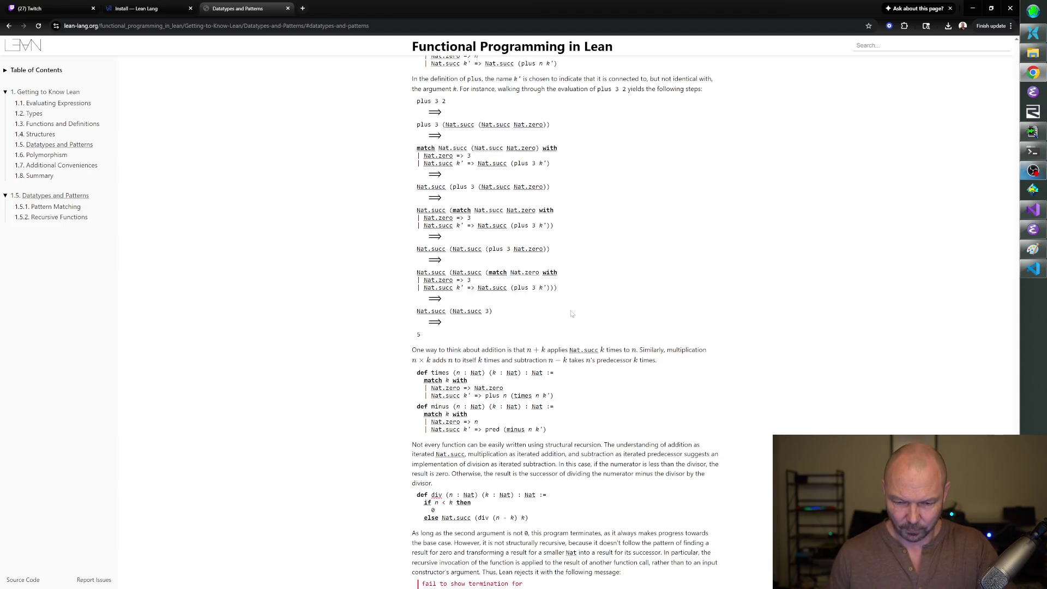
scroll(572, 318, down, 1)
scroll(572, 317, down, 1)
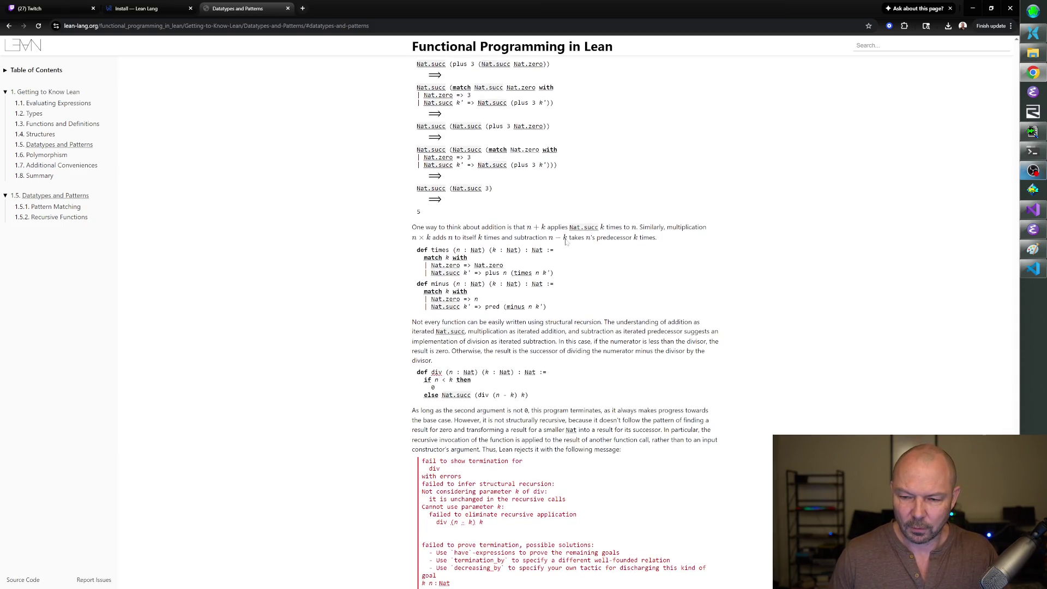
mouse_move(590, 228)
scroll(709, 139, down, 1)
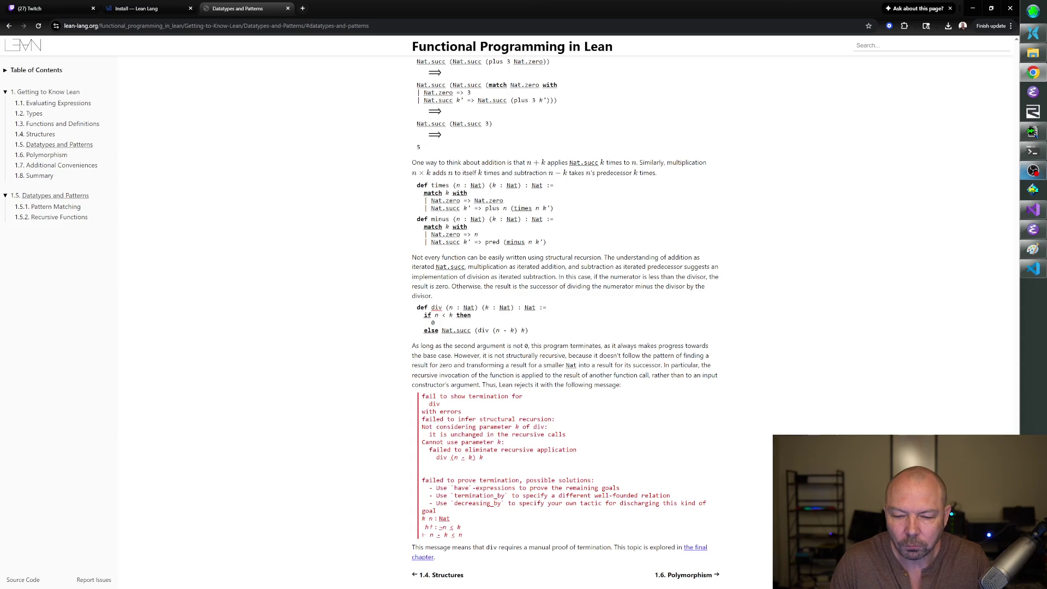
mouse_move(454, 356)
mouse_down()
mouse_move(516, 355)
mouse_move(525, 365)
mouse_up()
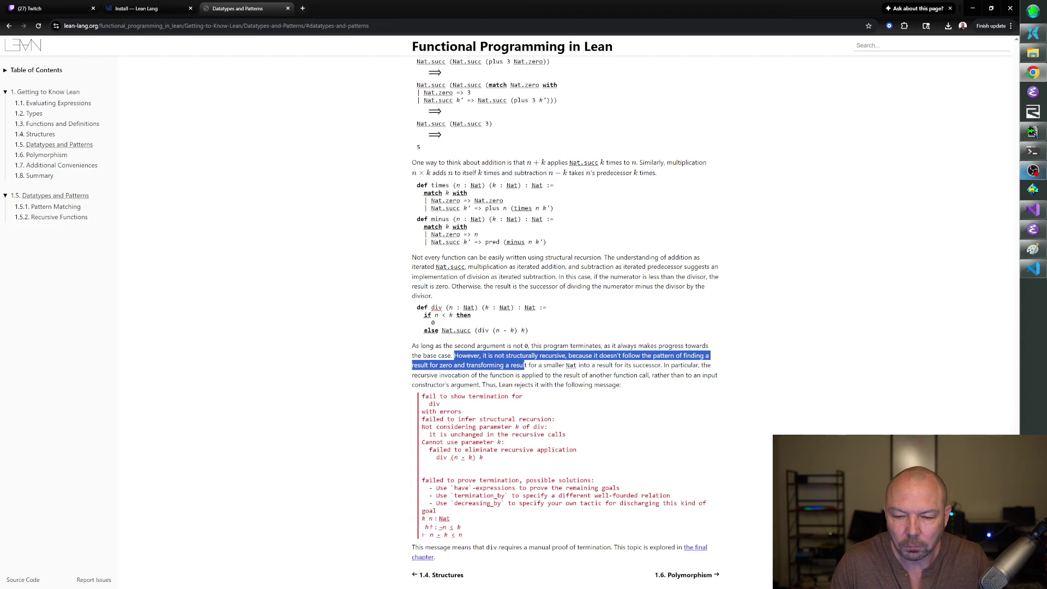
Select the passage from 'However, it is not structurally recursive' to 'the following message:'.
mouse_move(524, 365)
mouse_down()
mouse_move(562, 365)
mouse_move(538, 365)
mouse_move(579, 394)
mouse_move(484, 384)
mouse_move(634, 375)
mouse_move(635, 384)
mouse_up()
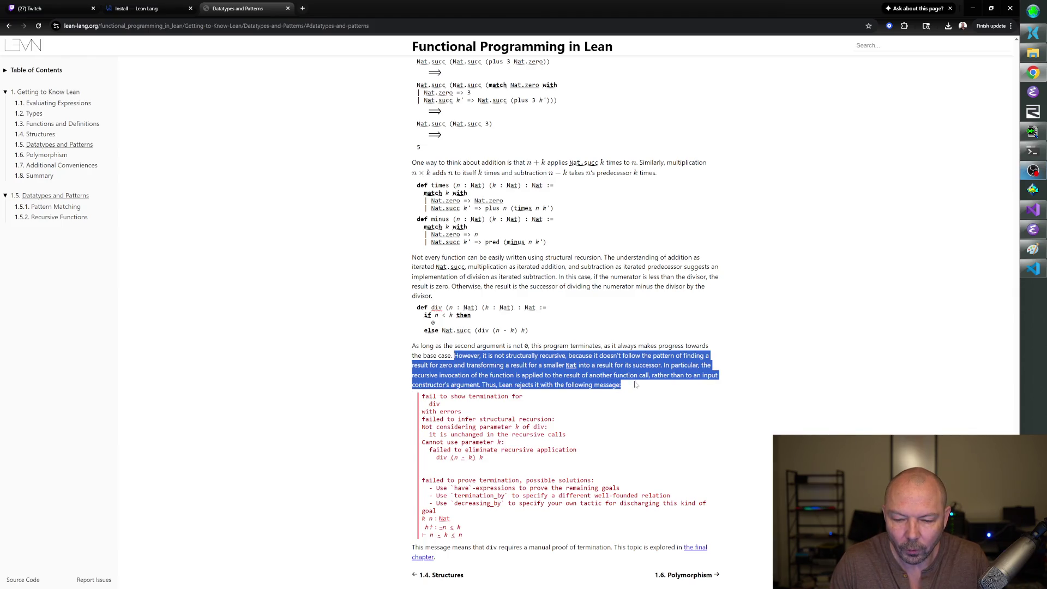
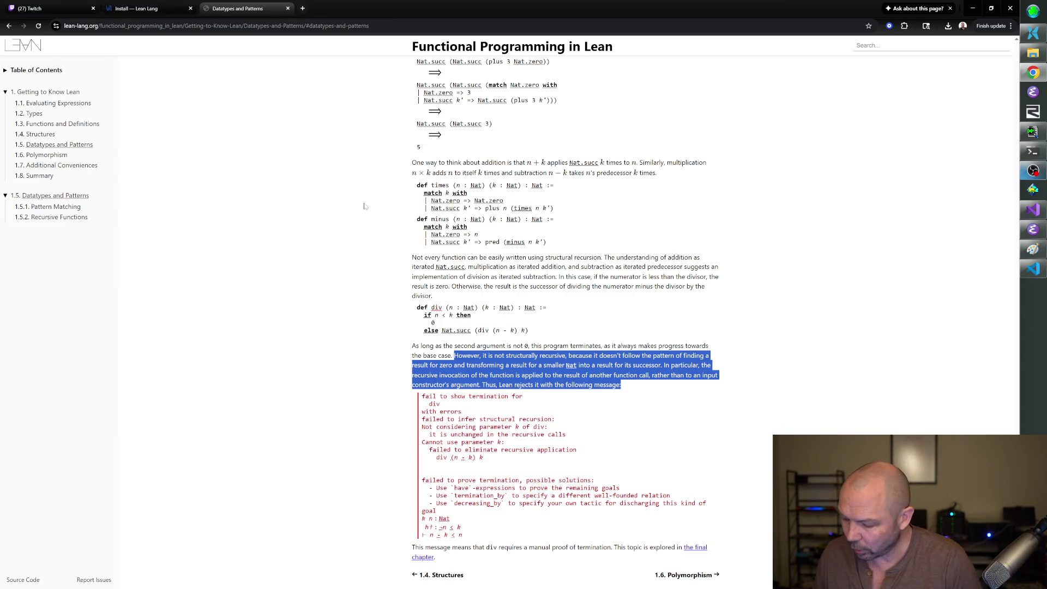
Look over the Install Lean page and the Cedar use-case article, then return to Datatypes and Patterns.
click(128, 6)
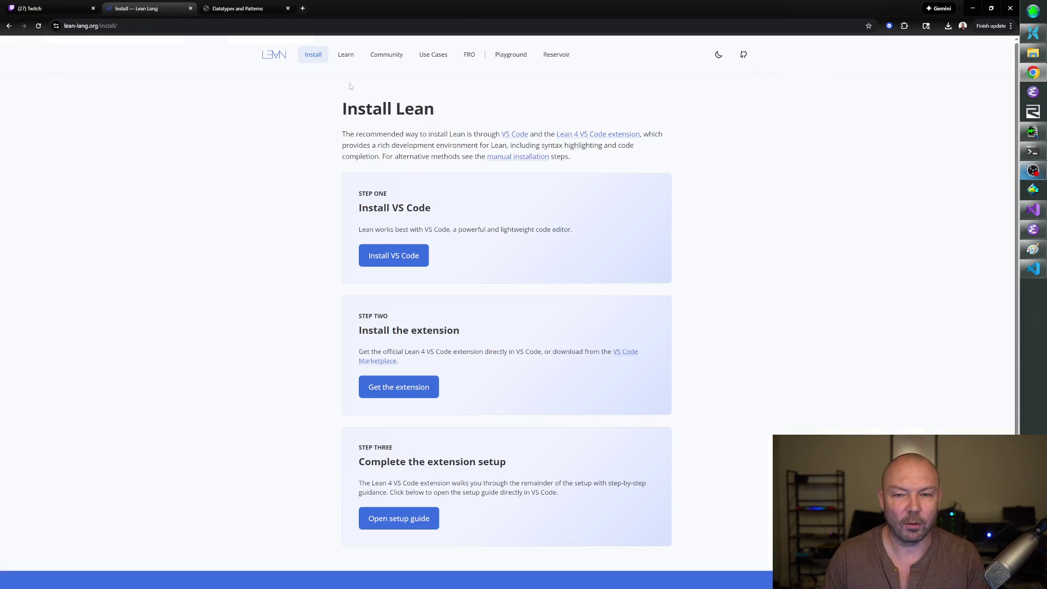
click(435, 59)
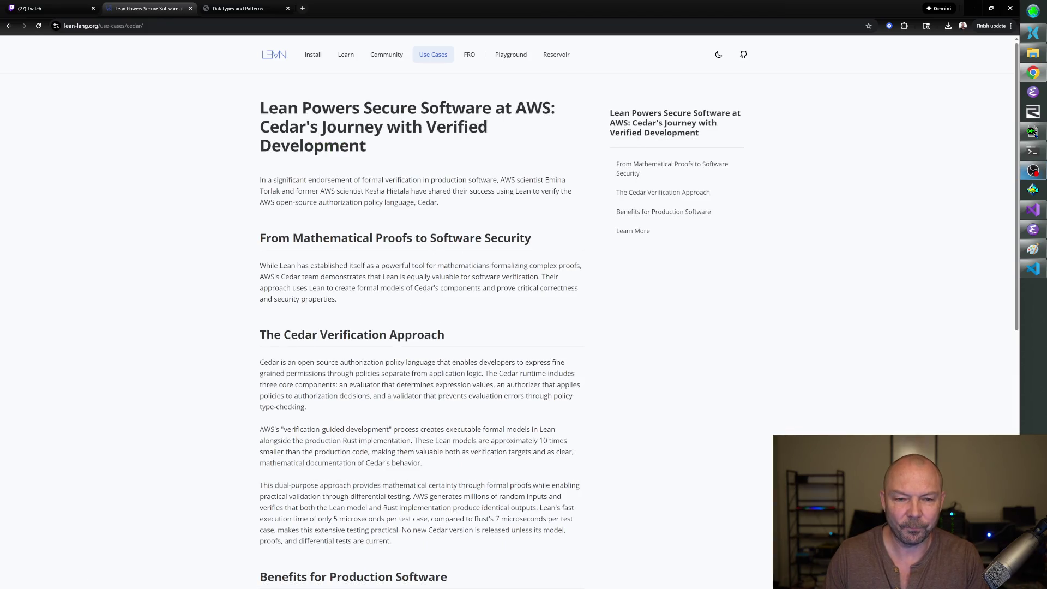
scroll(455, 233, down, 7)
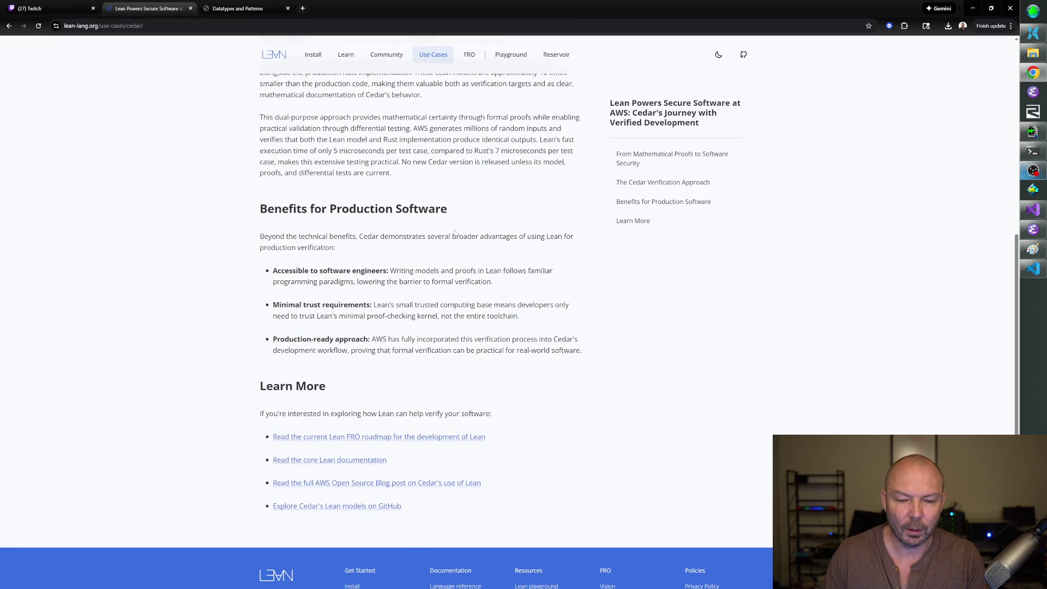
scroll(456, 233, up, 5)
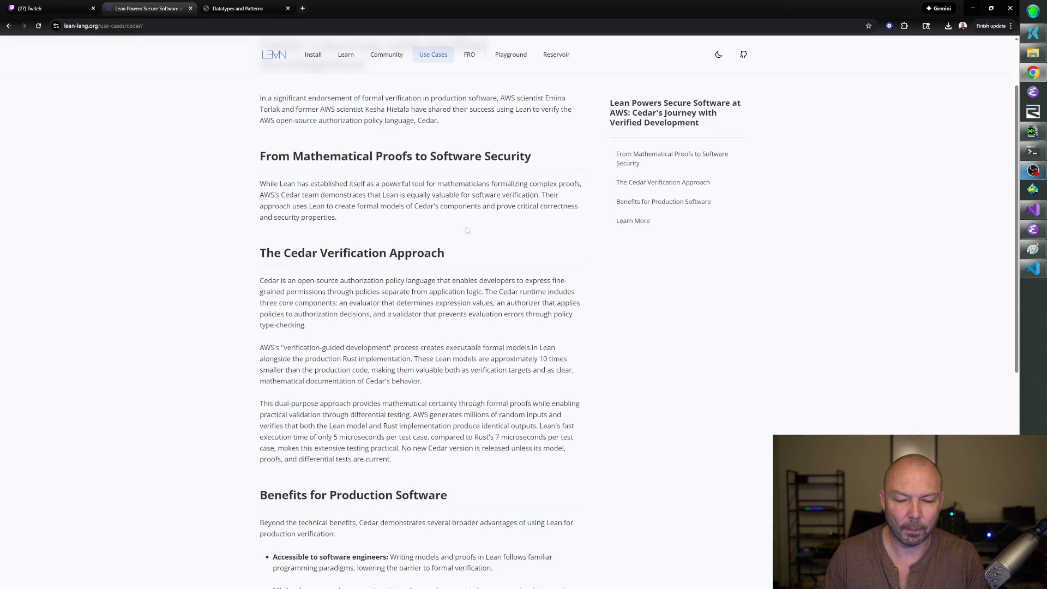
scroll(466, 229, down, 1)
scroll(453, 219, up, 3)
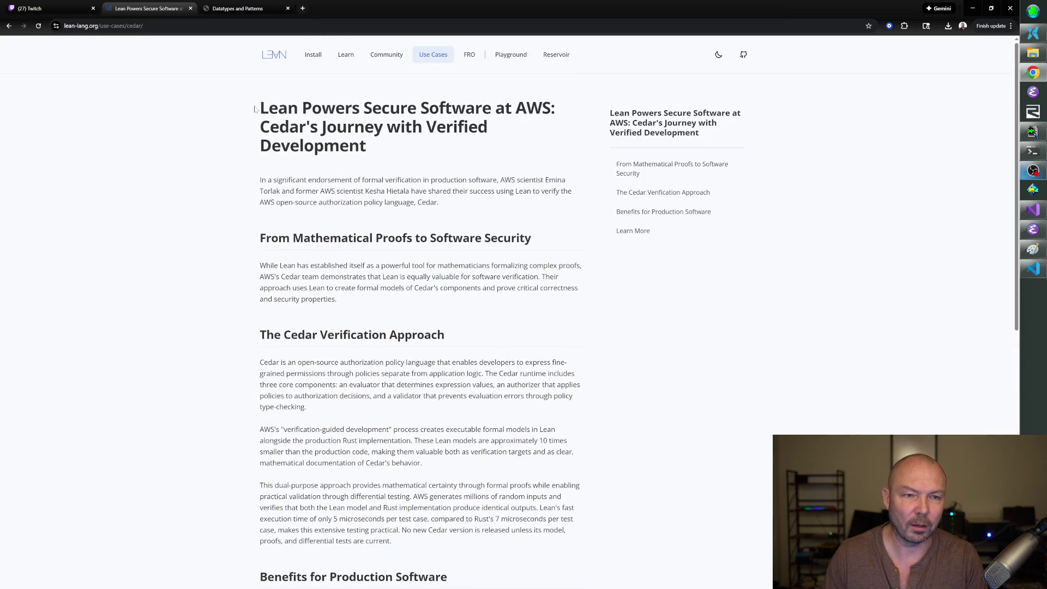
click(222, 16)
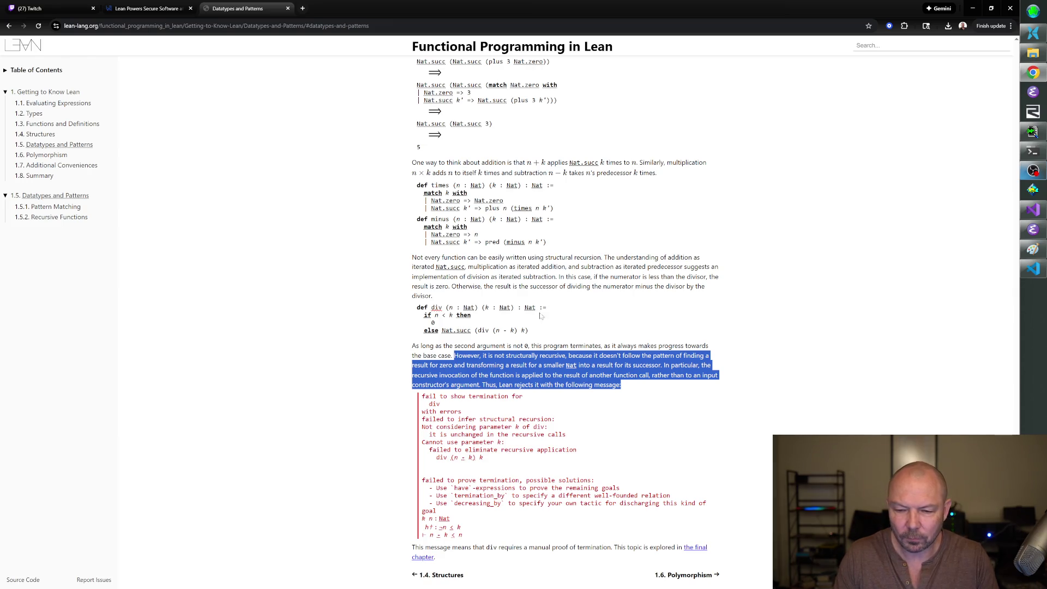
Read the Nat.succ documentation in the div example and clear the paragraph selection.
mouse_move(467, 329)
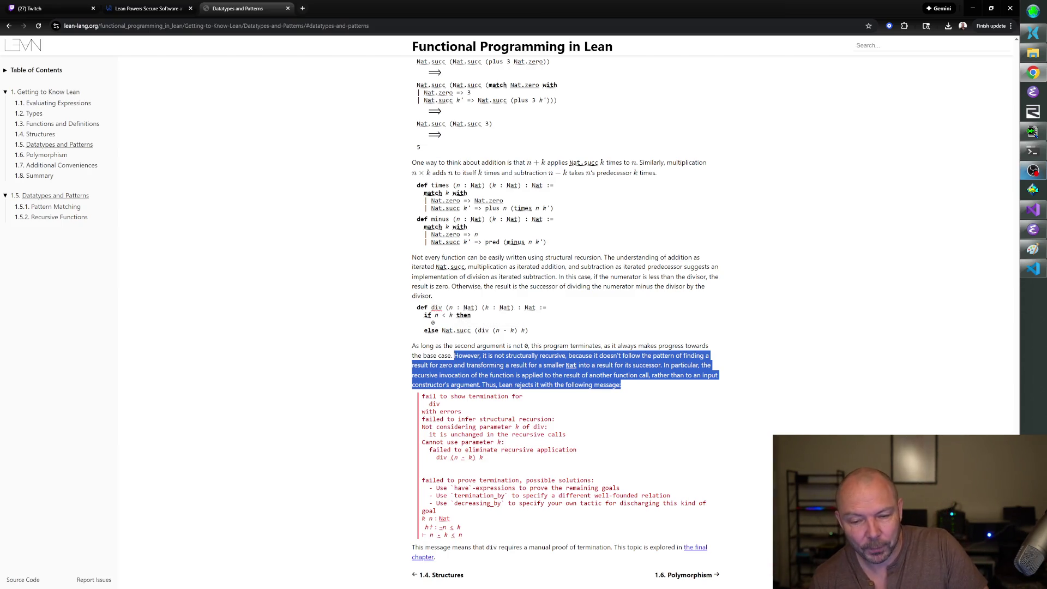
click(483, 330)
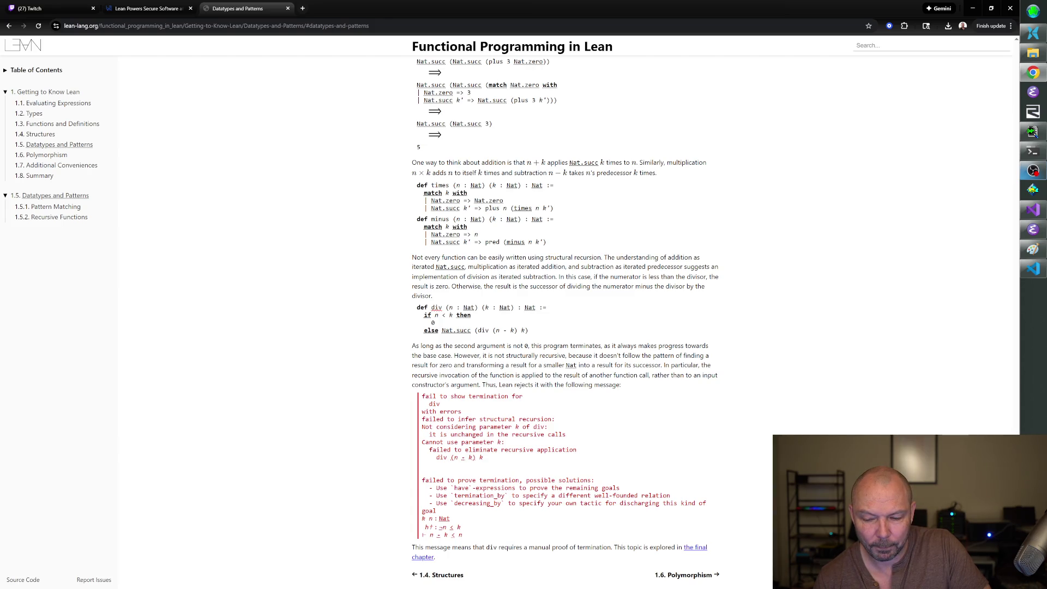
Follow the '1.6. Polymorphism →' link at the bottom of Datatypes and Patterns.
click(675, 576)
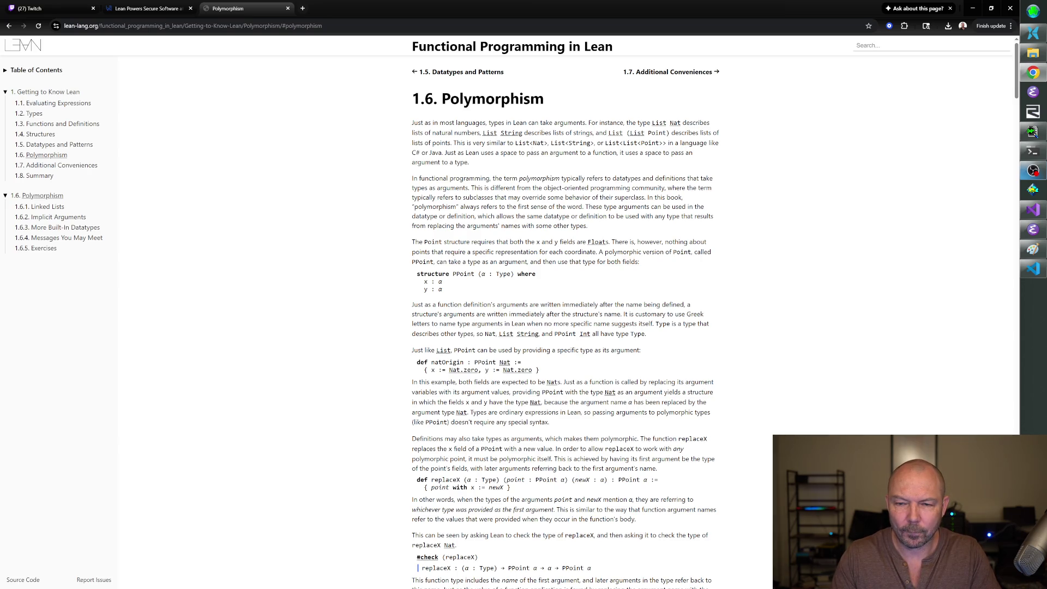
Highlight the List<Nat> comparison, then the sentence defining polymorphism as taking types as arguments.
drag(548, 143, 507, 143)
click(508, 143)
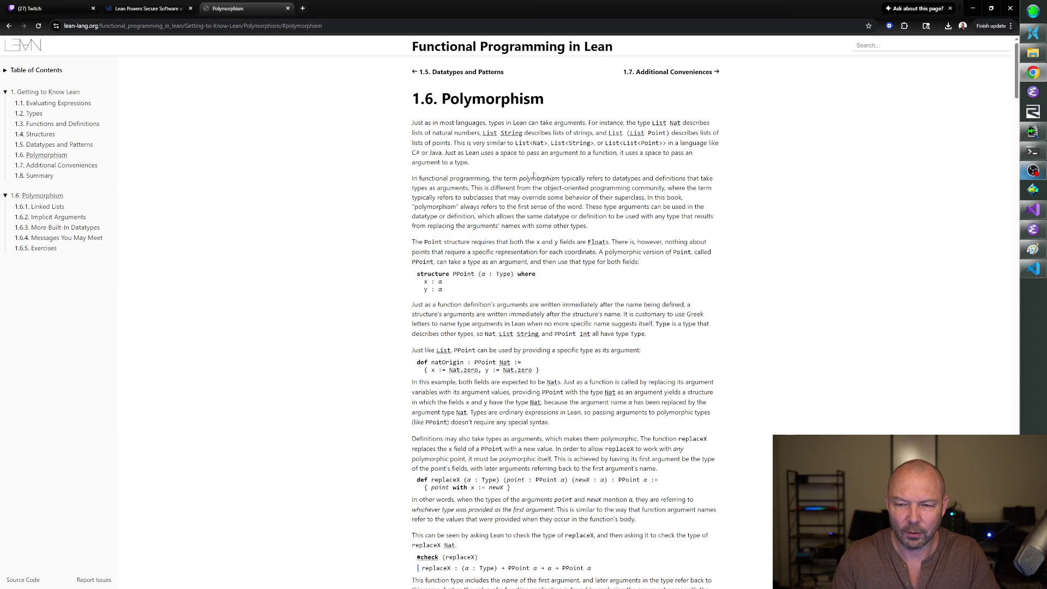
scroll(535, 173, down, 1)
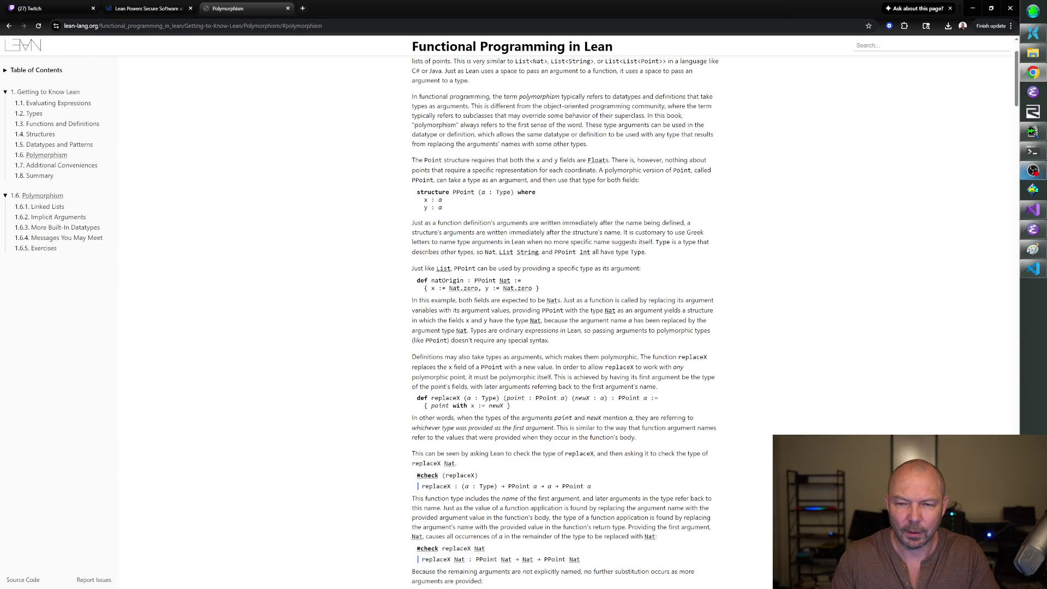
drag(468, 106, 412, 96)
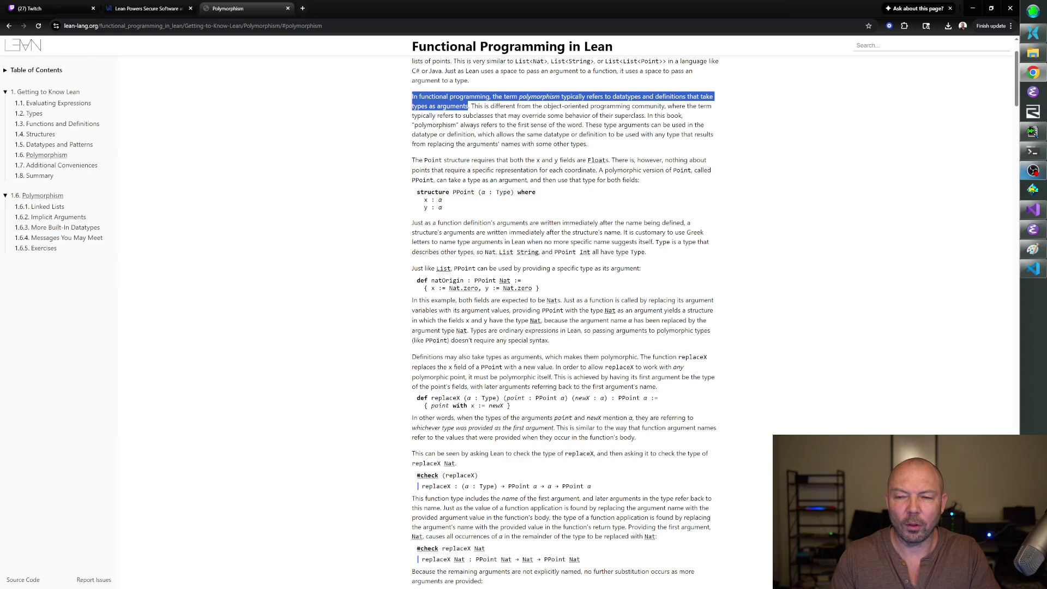
Highlight 'definitions that take types as arguments' within the polymorphism sentence.
drag(700, 96, 468, 105)
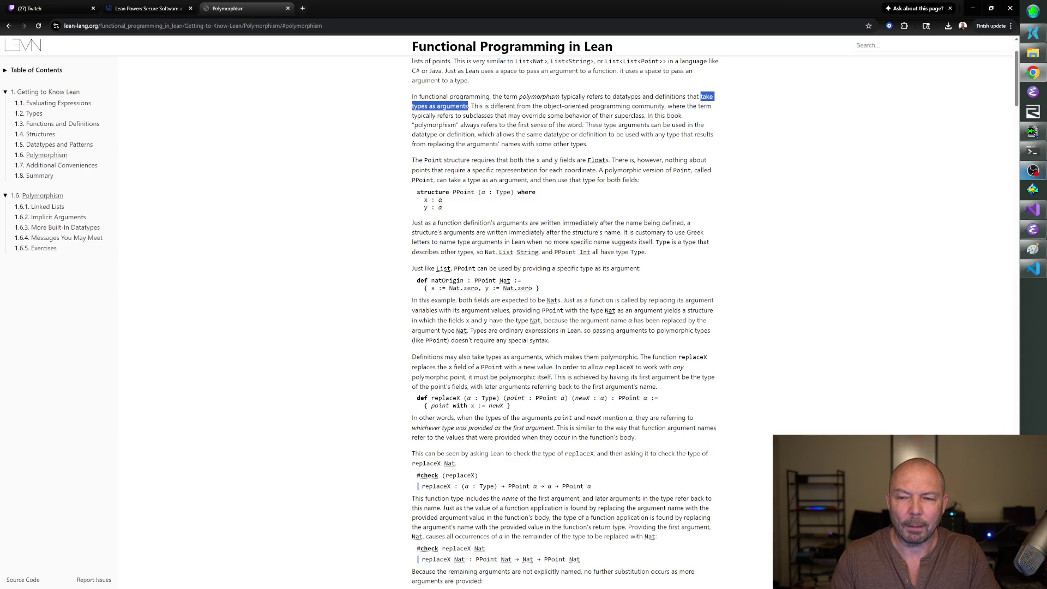
double_click(670, 96)
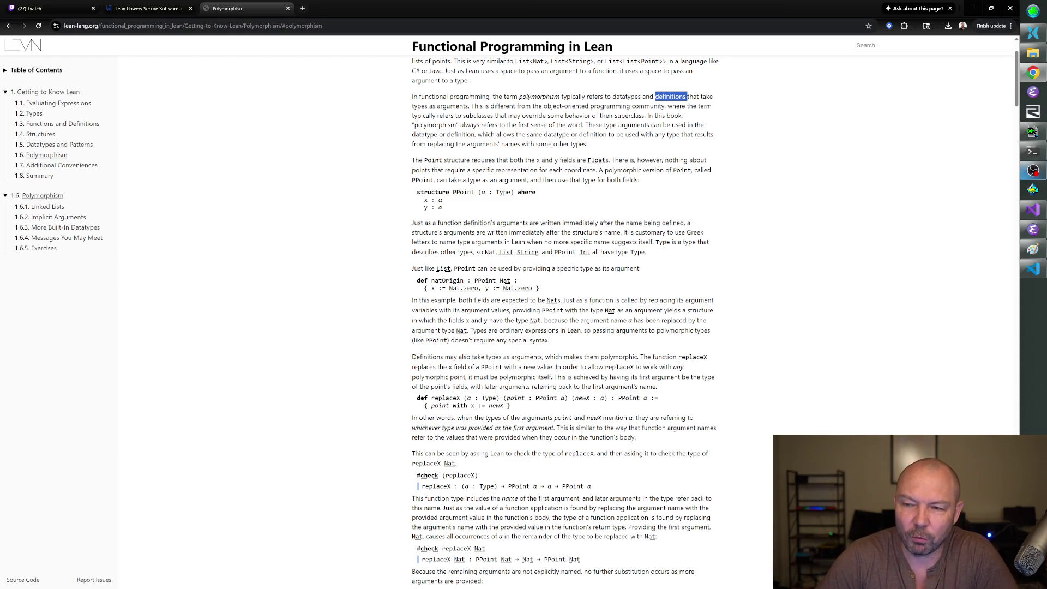
click(670, 96)
mouse_move(655, 96)
mouse_down()
mouse_move(632, 106)
mouse_move(468, 106)
mouse_up()
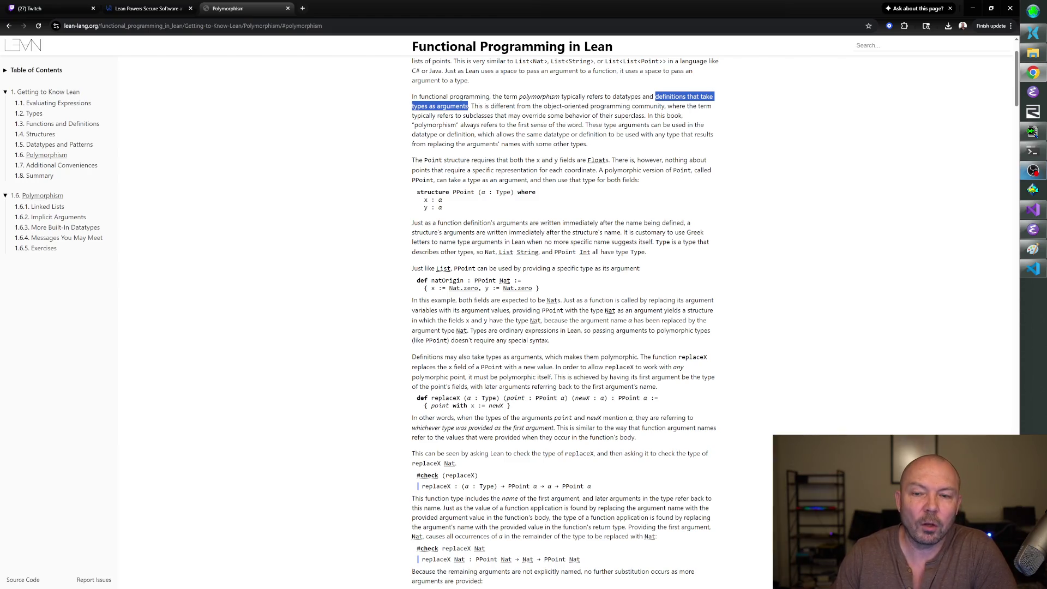
drag(412, 96, 468, 106)
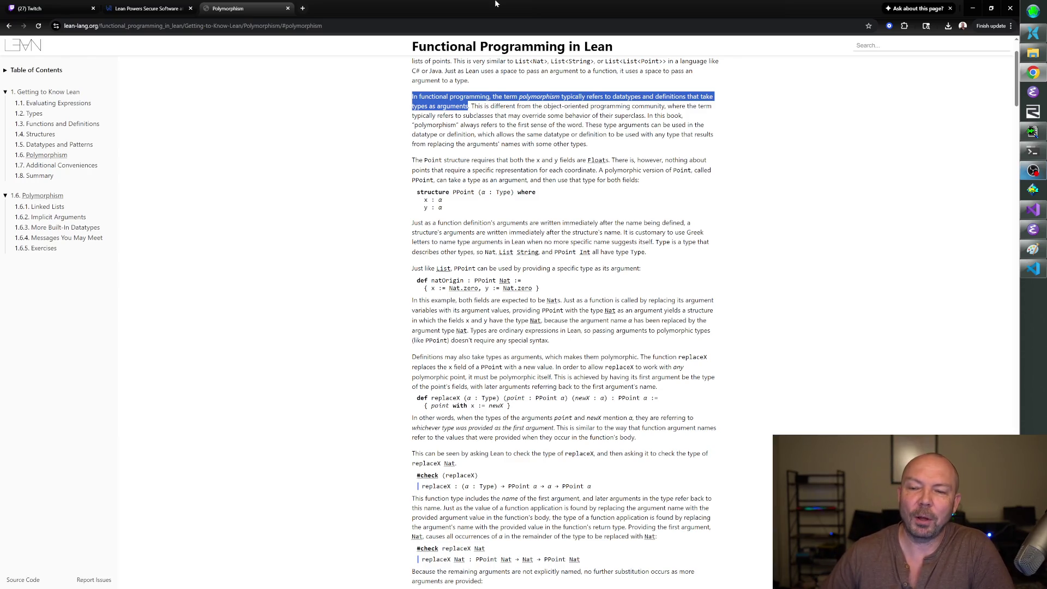
Reselect the full polymorphism sentence, then highlight the paragraph on Point needing Floats.
drag(412, 98, 468, 106)
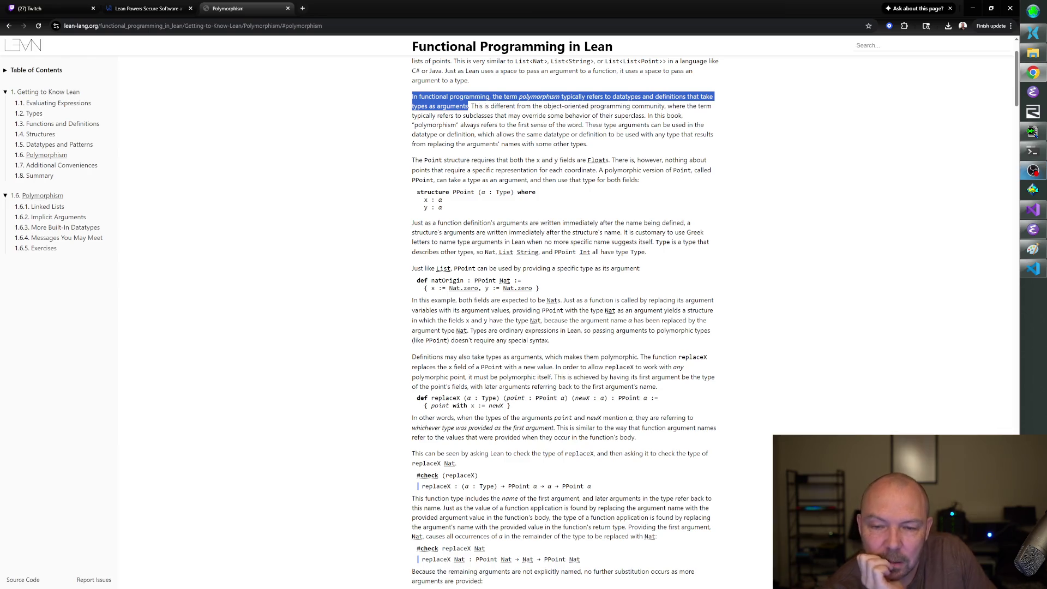
mouse_move(412, 160)
mouse_down()
mouse_move(605, 171)
mouse_move(611, 160)
mouse_move(641, 170)
mouse_move(595, 170)
mouse_move(595, 180)
mouse_move(645, 183)
mouse_up()
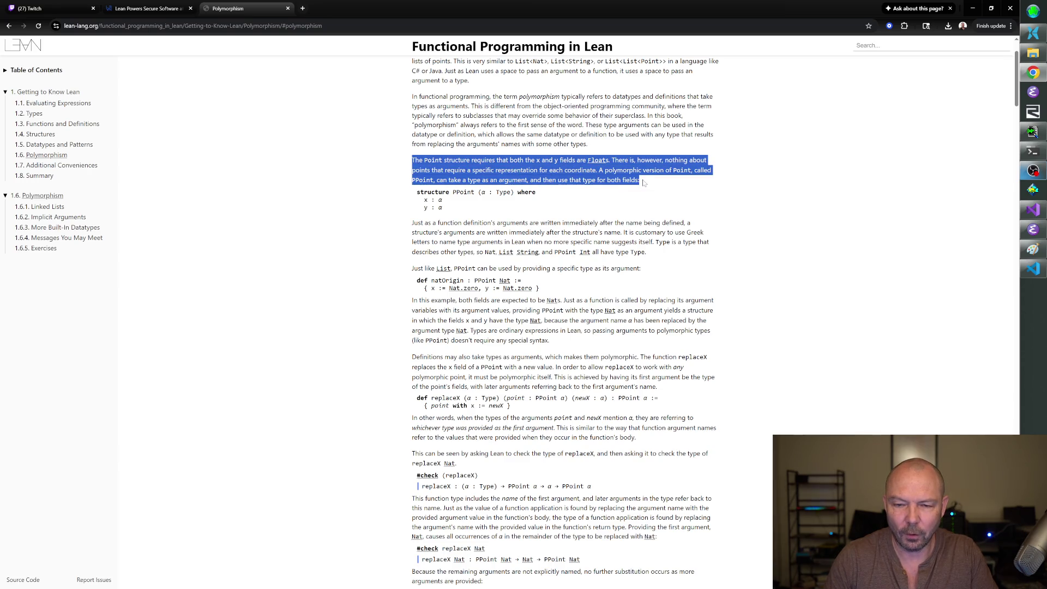
click(663, 241)
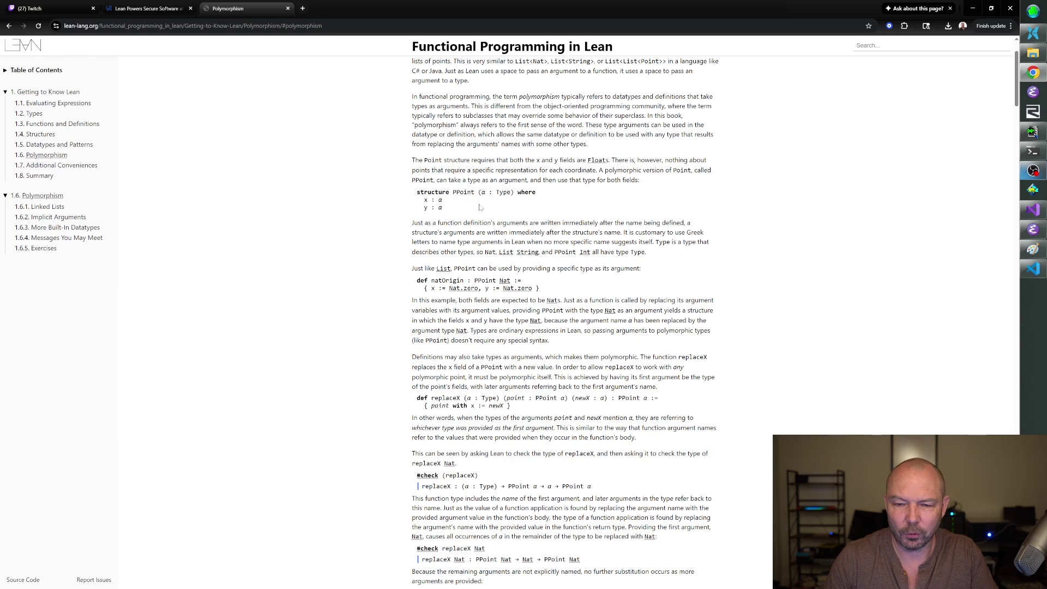
Scroll down to #eval replaceX Nat natOrigin 5, which yields { x := 5, y := 0 }.
scroll(478, 207, down, 3)
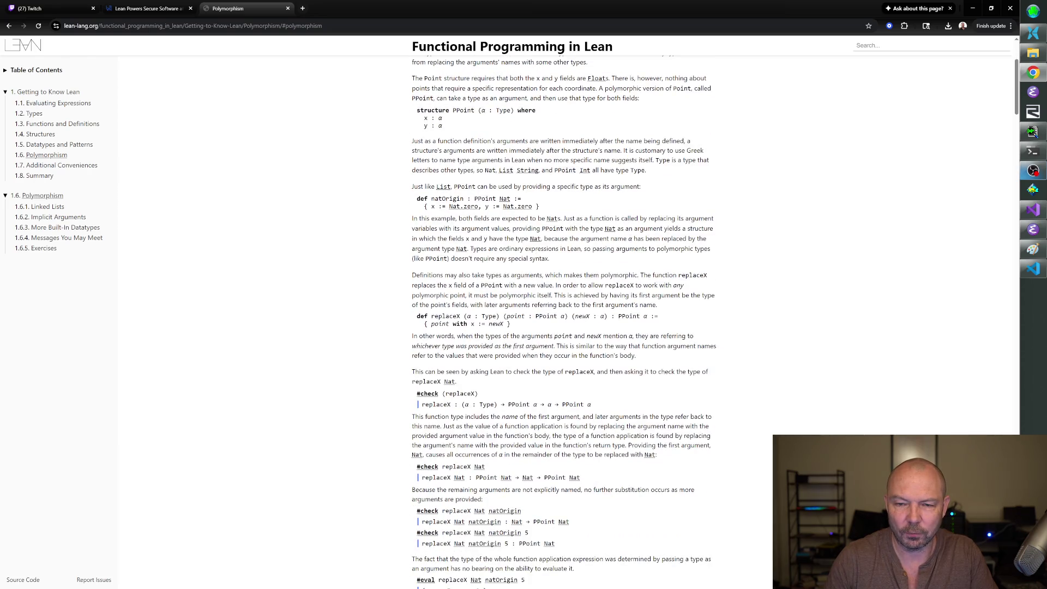
scroll(557, 121, down, 1)
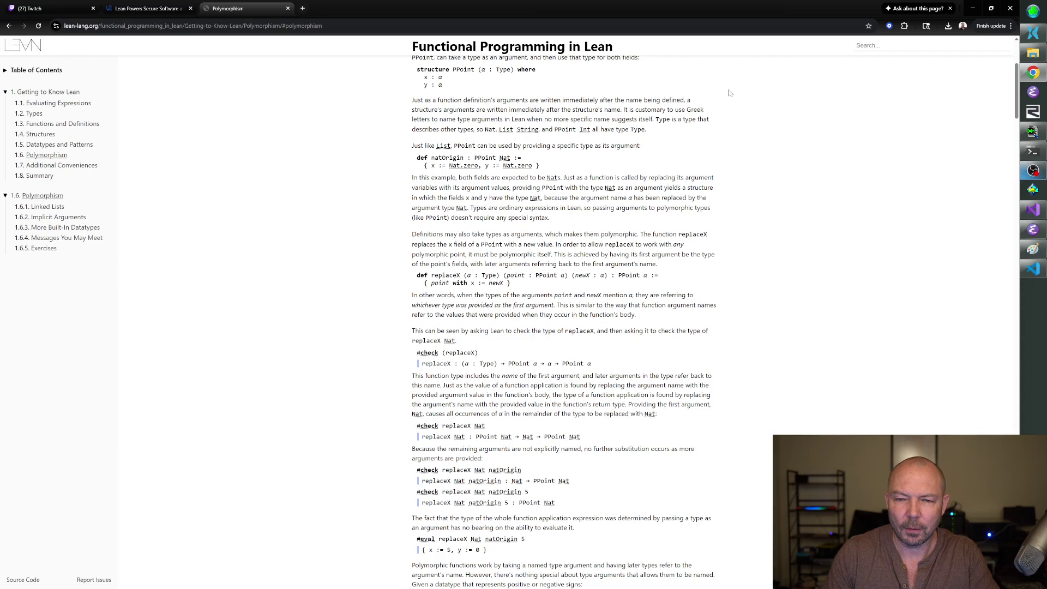
mouse_move(482, 72)
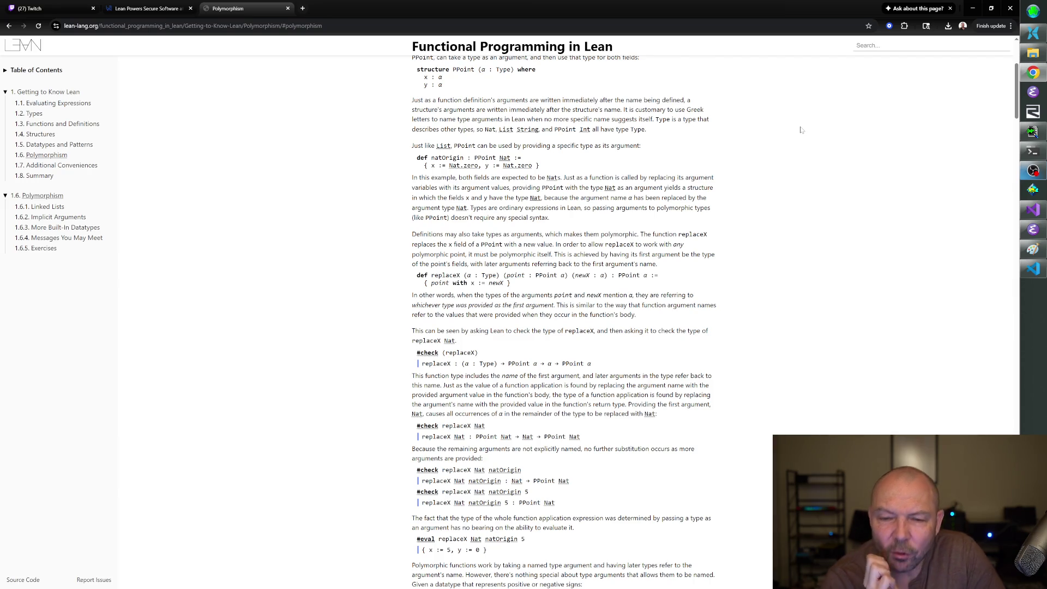
scroll(564, 322, up, 3)
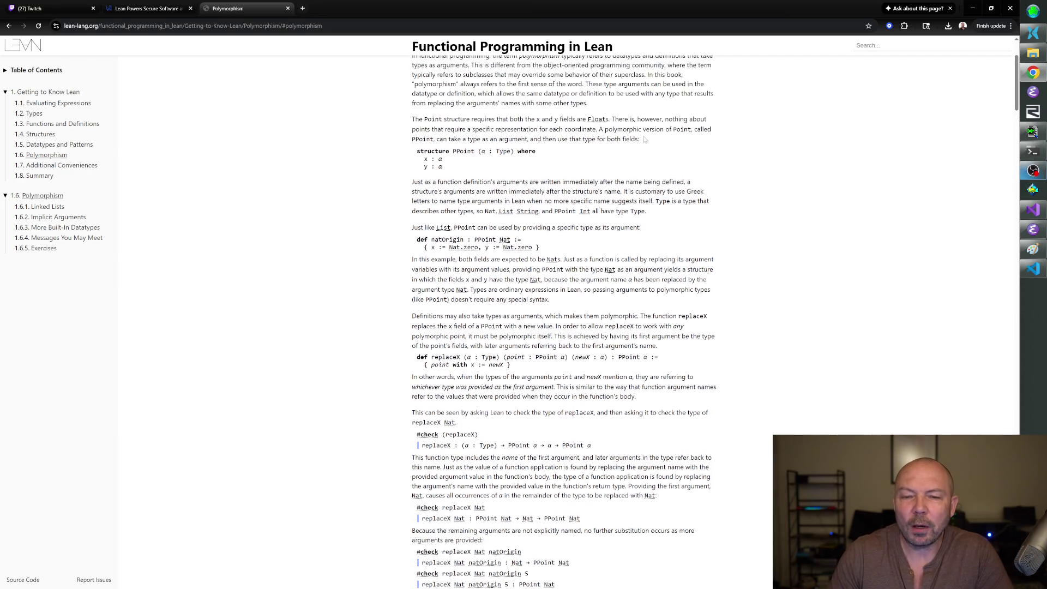
drag(412, 96, 587, 144)
click(587, 144)
scroll(564, 322, up, 2)
scroll(564, 322, down, 2)
scroll(582, 135, down, 2)
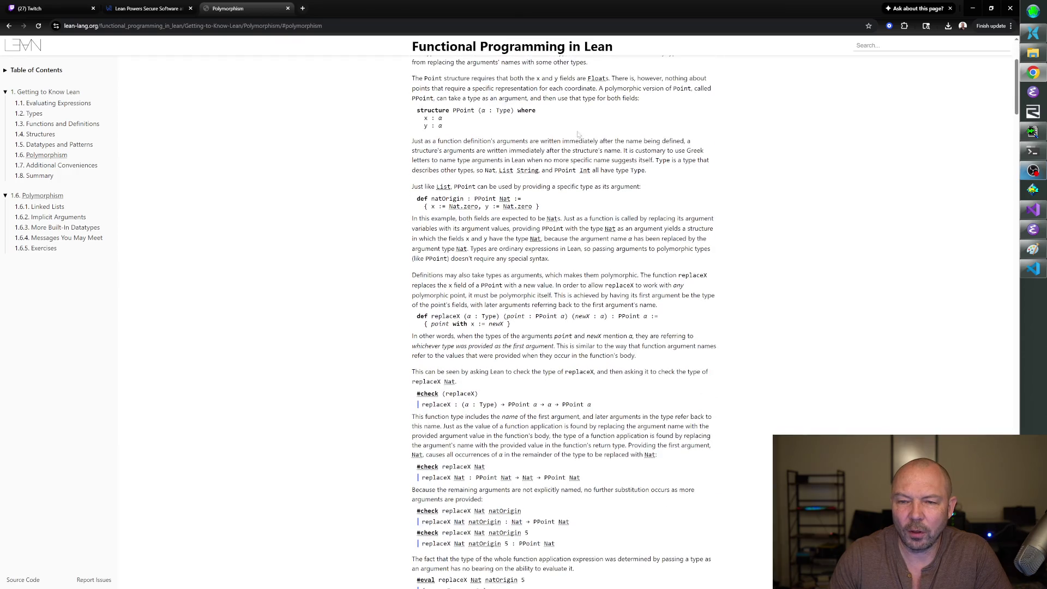
scroll(662, 189, down, 2)
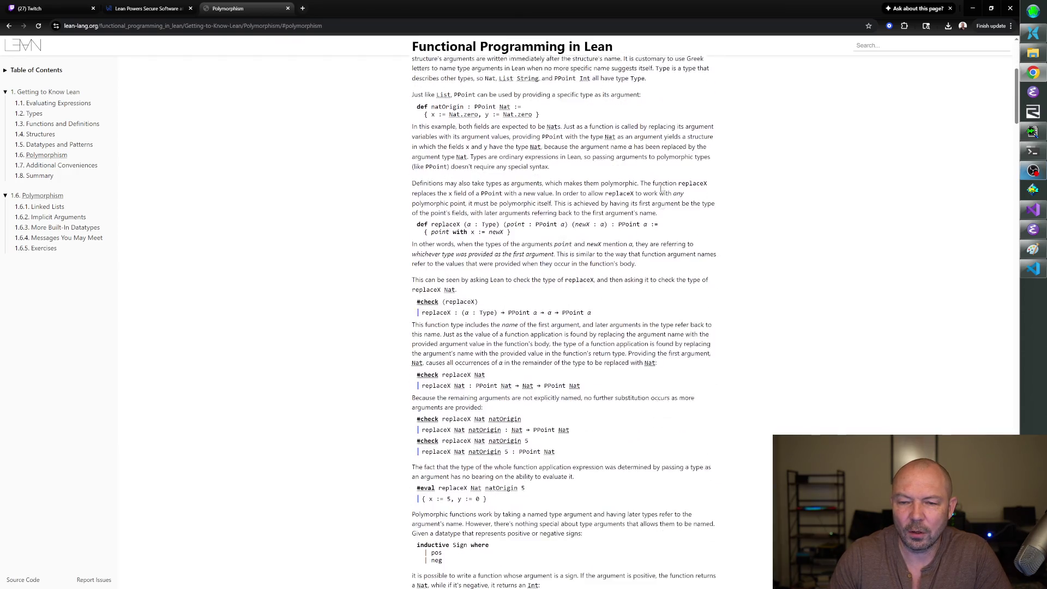
scroll(619, 208, up, 1)
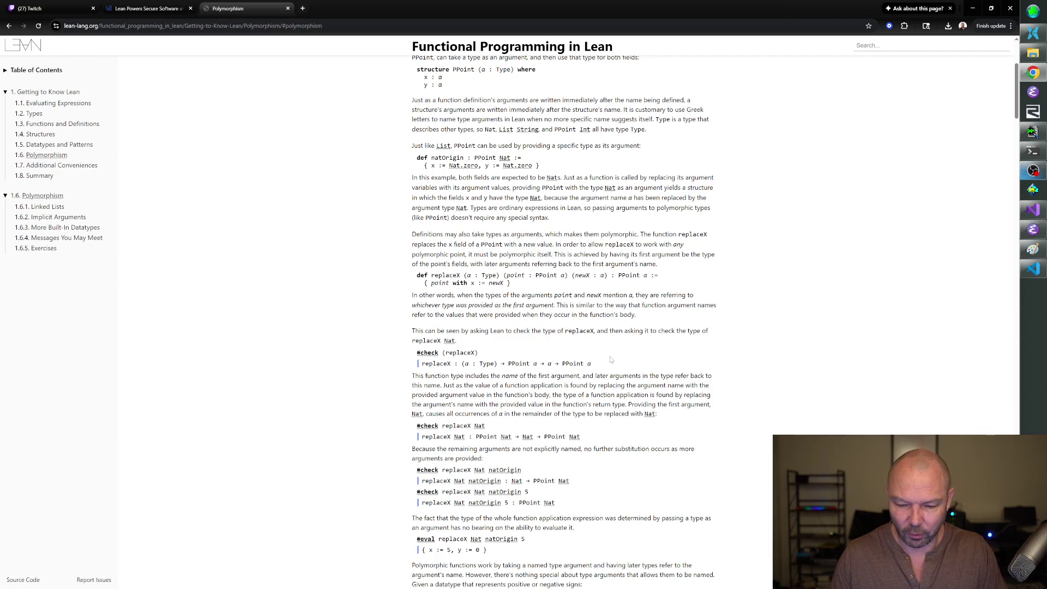
Scroll to the #check replaceX output and highlight its type after 'replaceX :'.
scroll(611, 359, down, 2)
scroll(687, 287, down, 1)
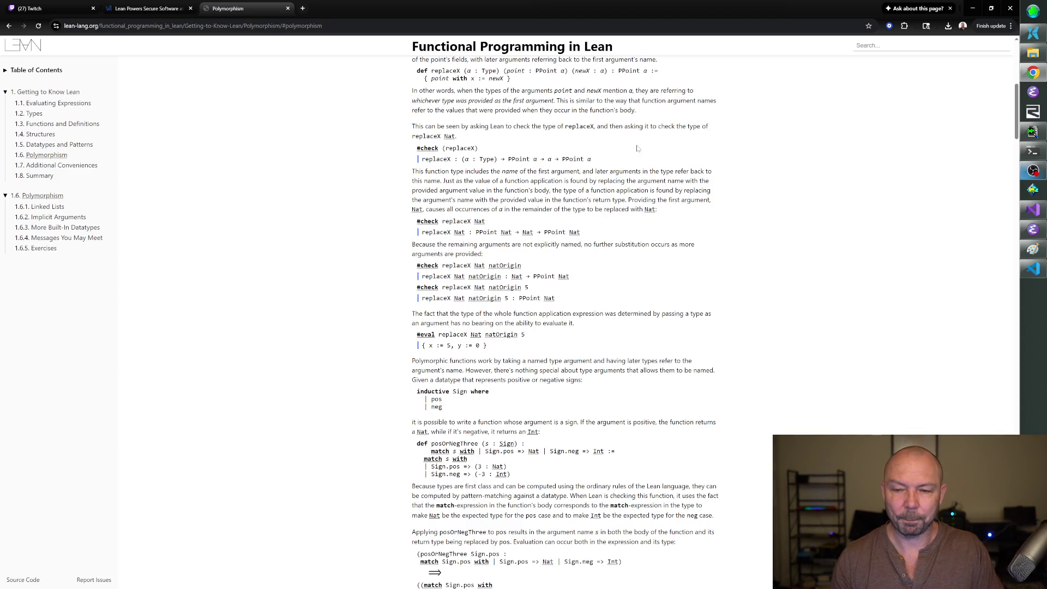
double_click(613, 160)
click(613, 162)
mouse_move(613, 160)
mouse_down()
mouse_move(502, 159)
mouse_move(458, 171)
mouse_move(450, 159)
mouse_up()
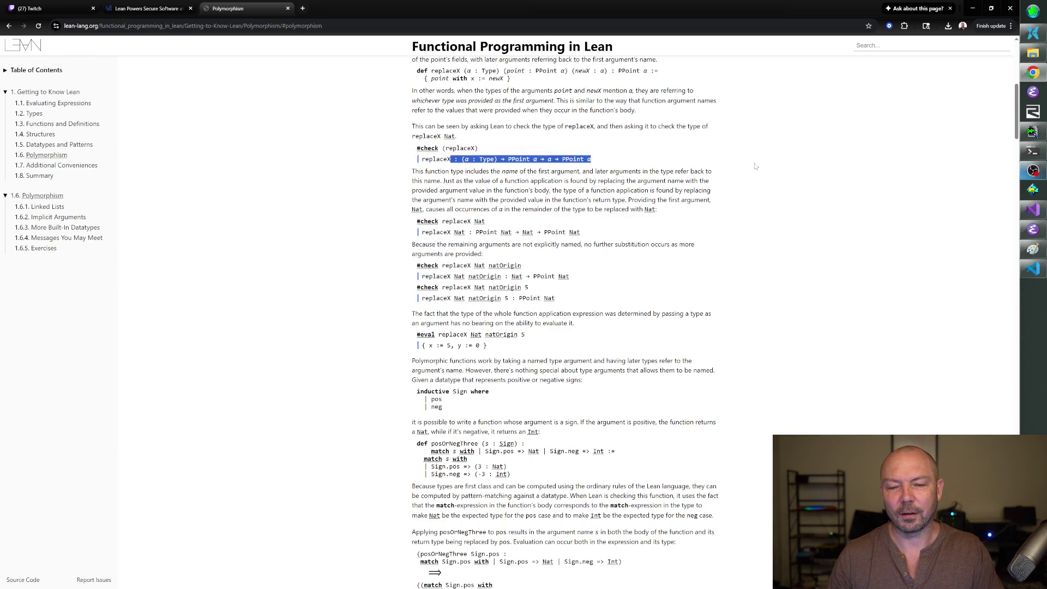
drag(592, 159, 458, 160)
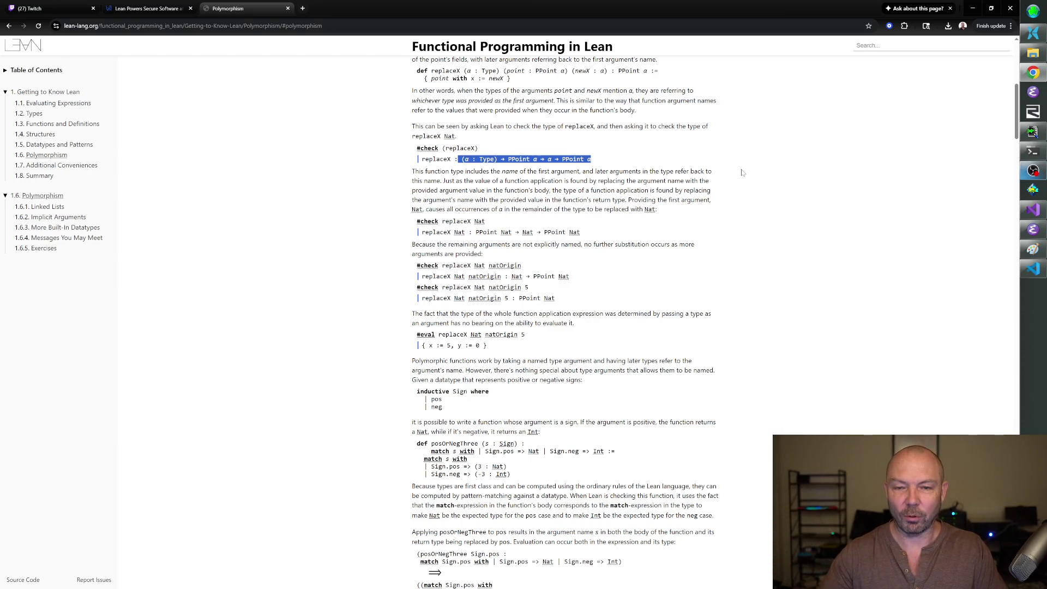
scroll(742, 172, up, 1)
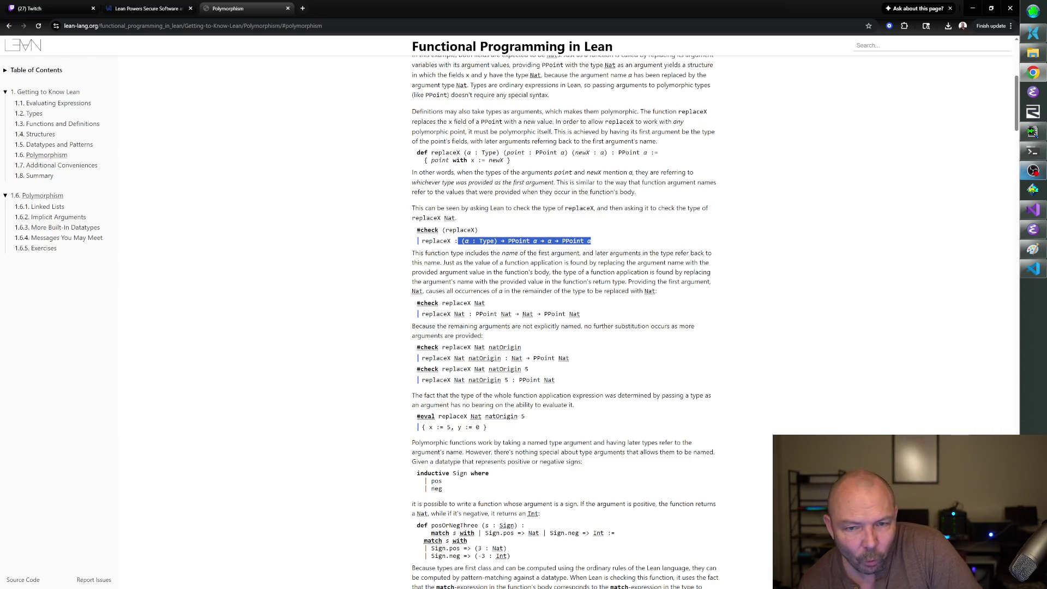
click(445, 152)
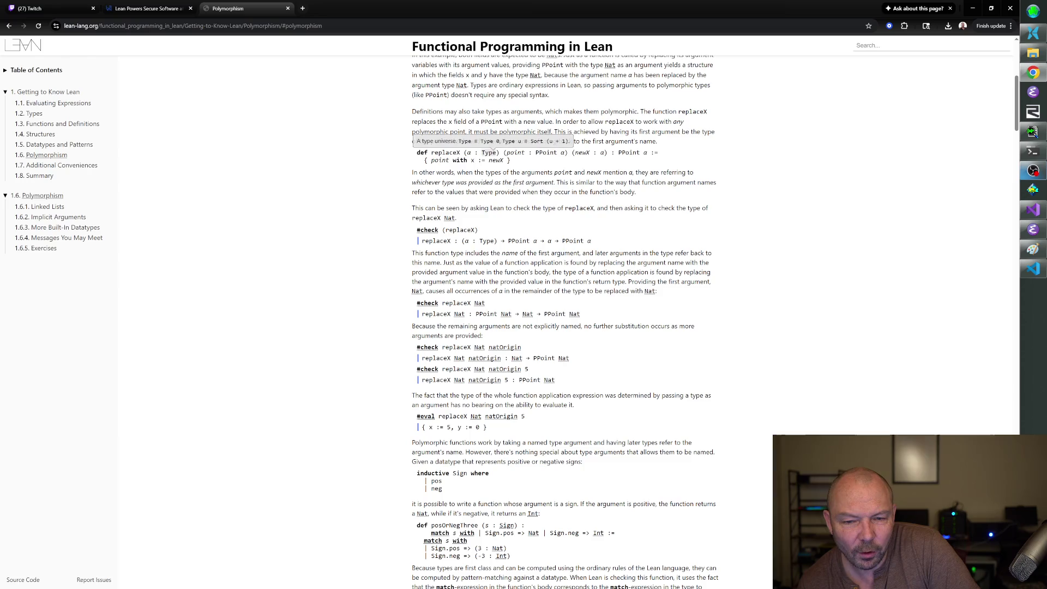
mouse_move(546, 153)
mouse_move(490, 153)
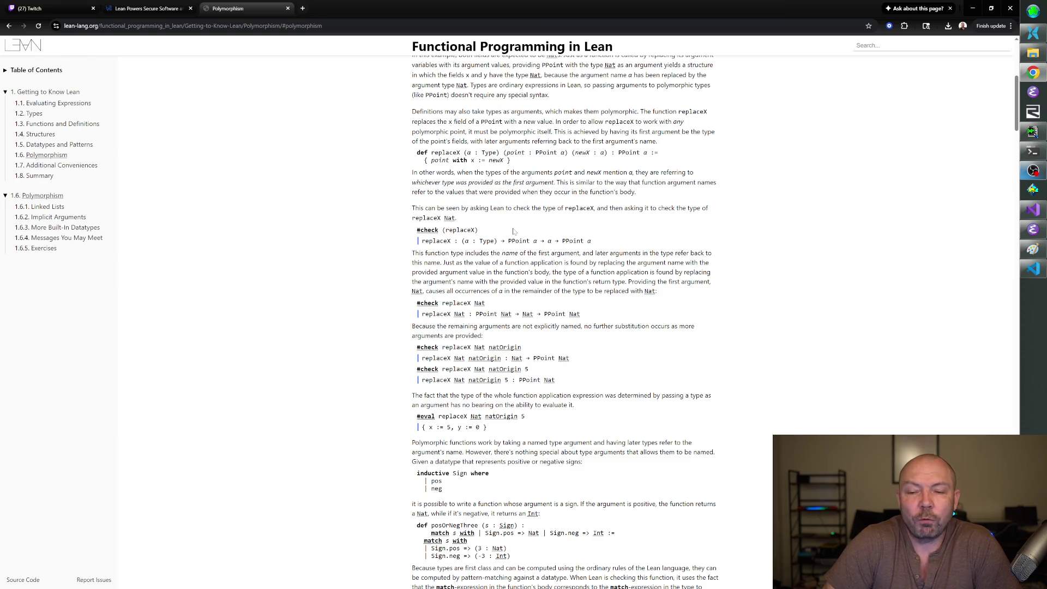
drag(464, 153, 499, 152)
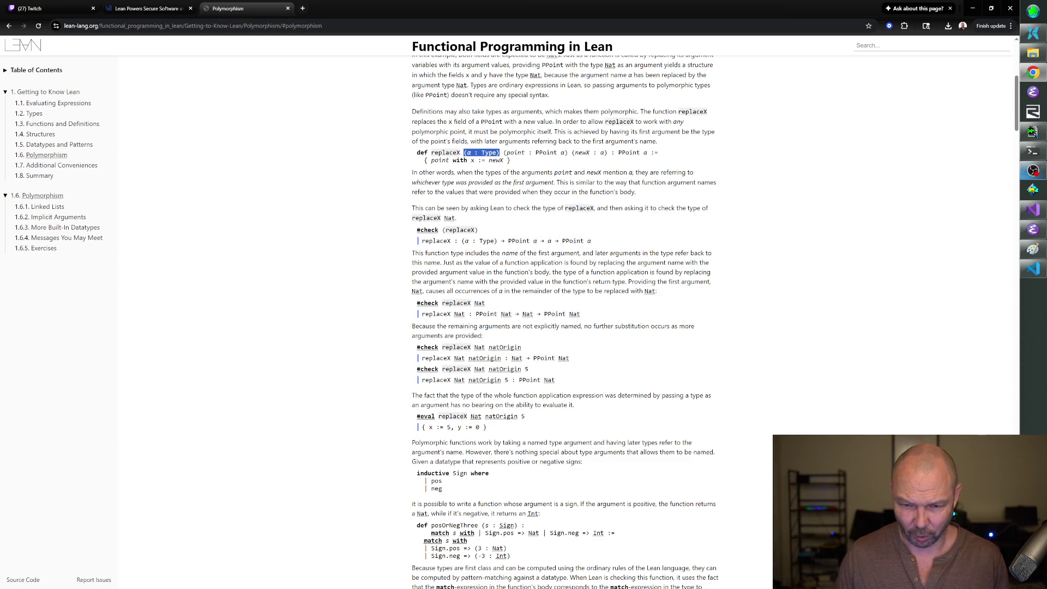
Show the information popup for replaceX in its definition.
mouse_move(621, 121)
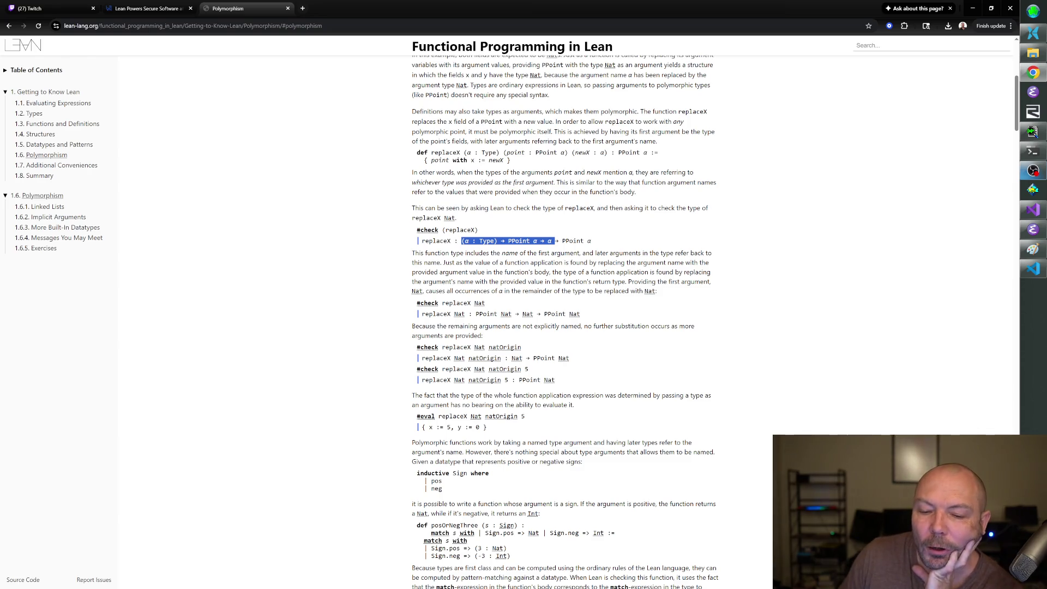
Scroll down past the replaceX explanation to the Sign datatype and posOrNegThree definition.
scroll(564, 322, down, 1)
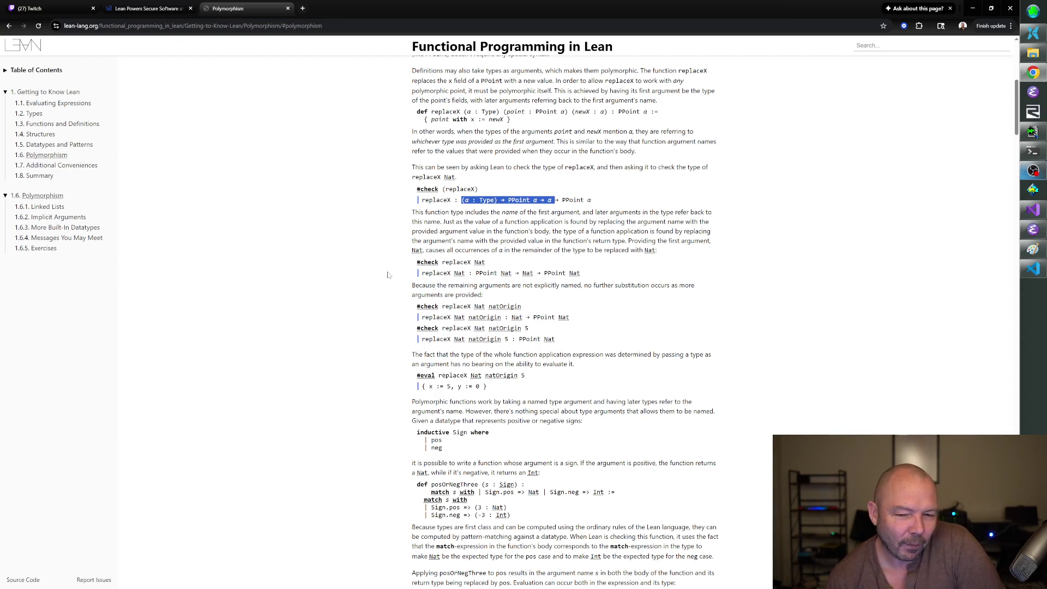
scroll(388, 275, down, 1)
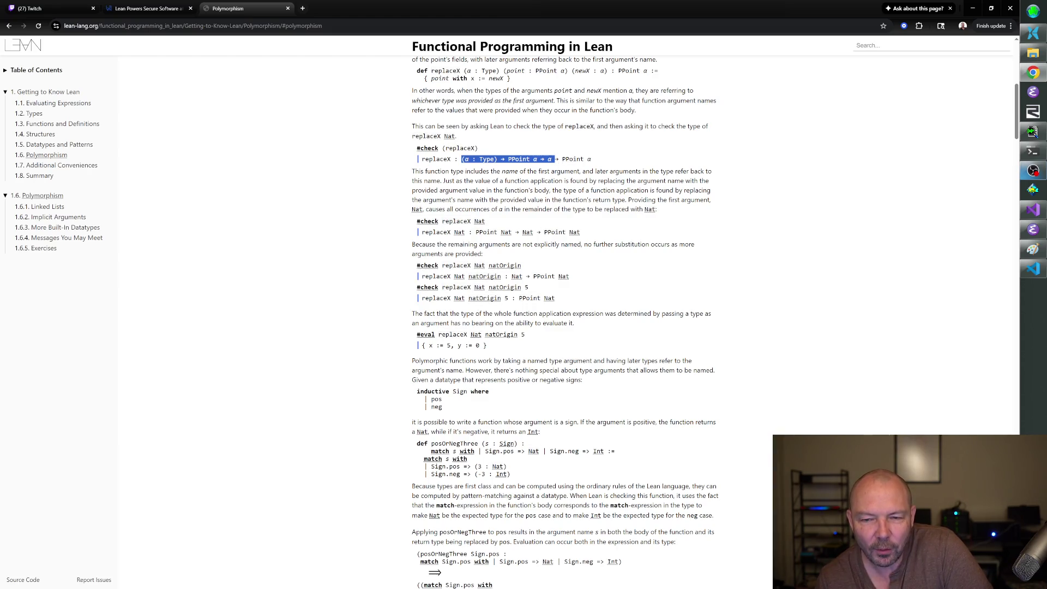
Clear the highlighted text in the replaceX type.
click(556, 158)
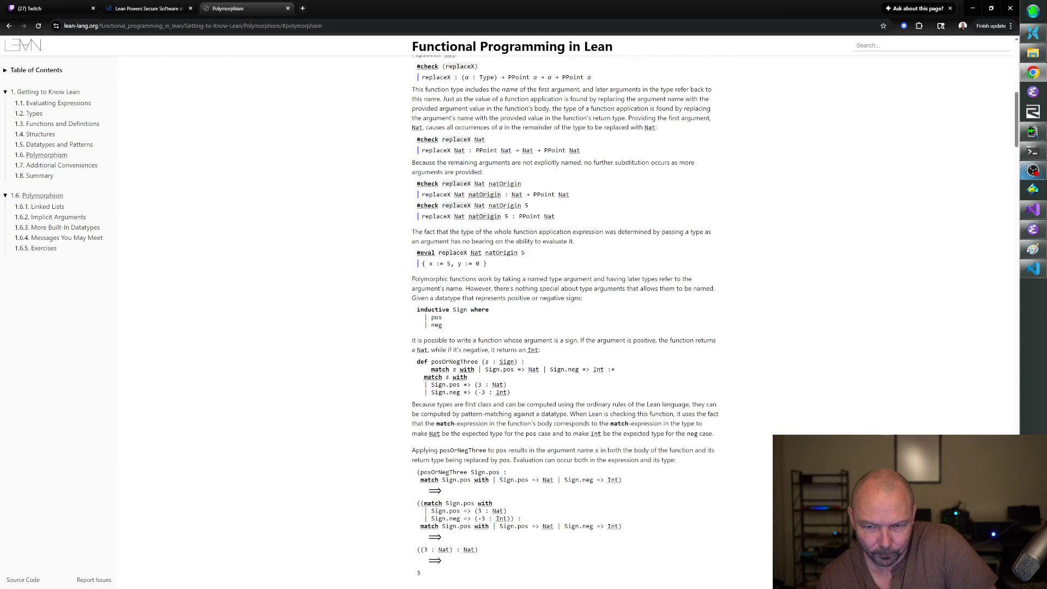
Bring the posOrNegThree Sign.pos evaluation into view, down to its final result 3.
scroll(491, 277, down, 1)
scroll(491, 277, up, 1)
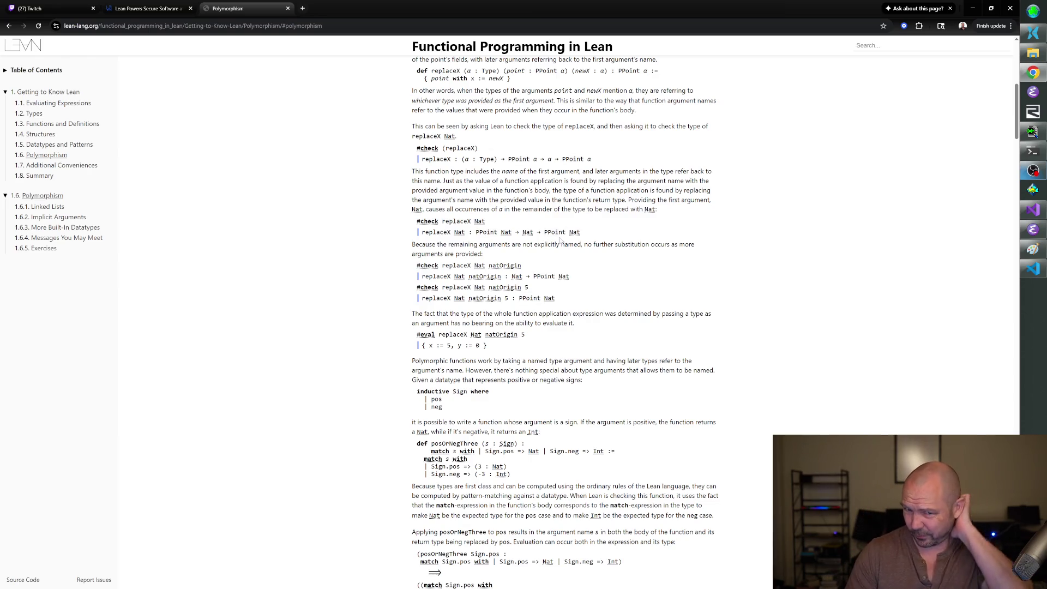
drag(412, 170, 465, 171)
drag(592, 159, 433, 159)
mouse_move(555, 159)
mouse_down()
mouse_move(598, 159)
mouse_move(473, 169)
mouse_move(448, 159)
mouse_up()
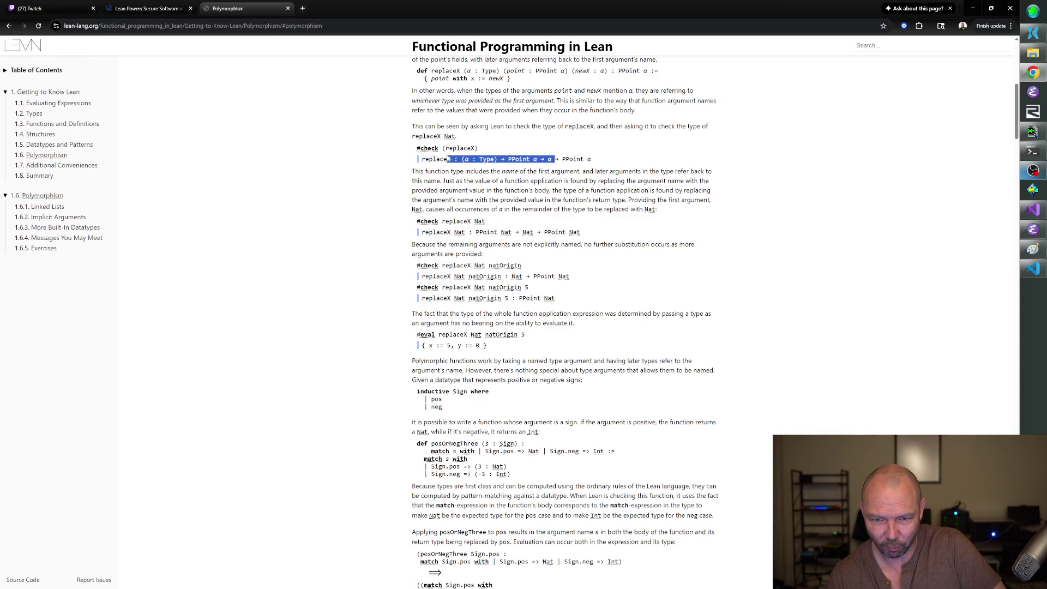
drag(524, 171, 485, 221)
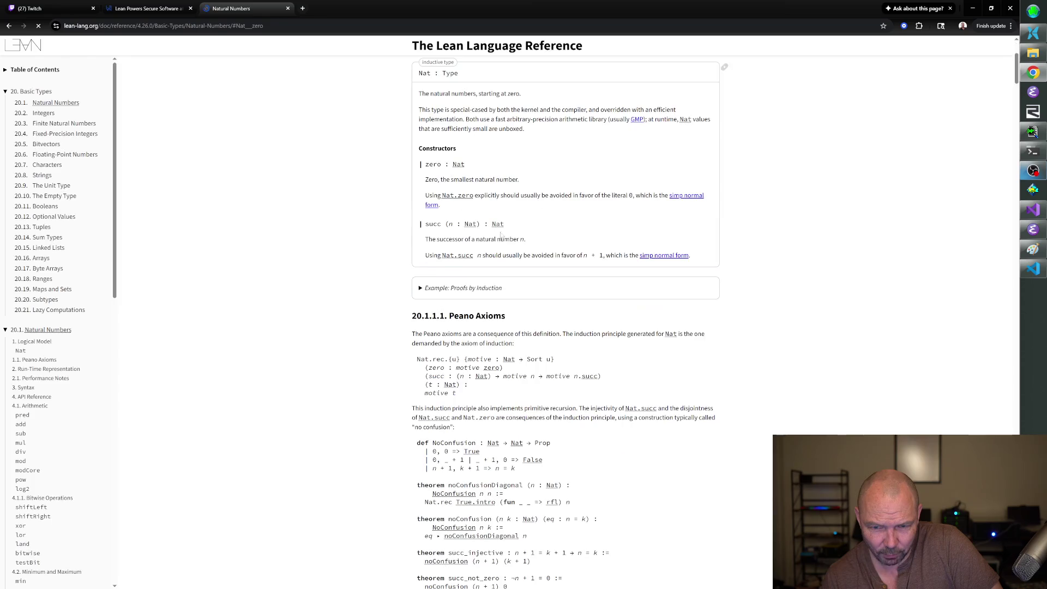
click(116, 11)
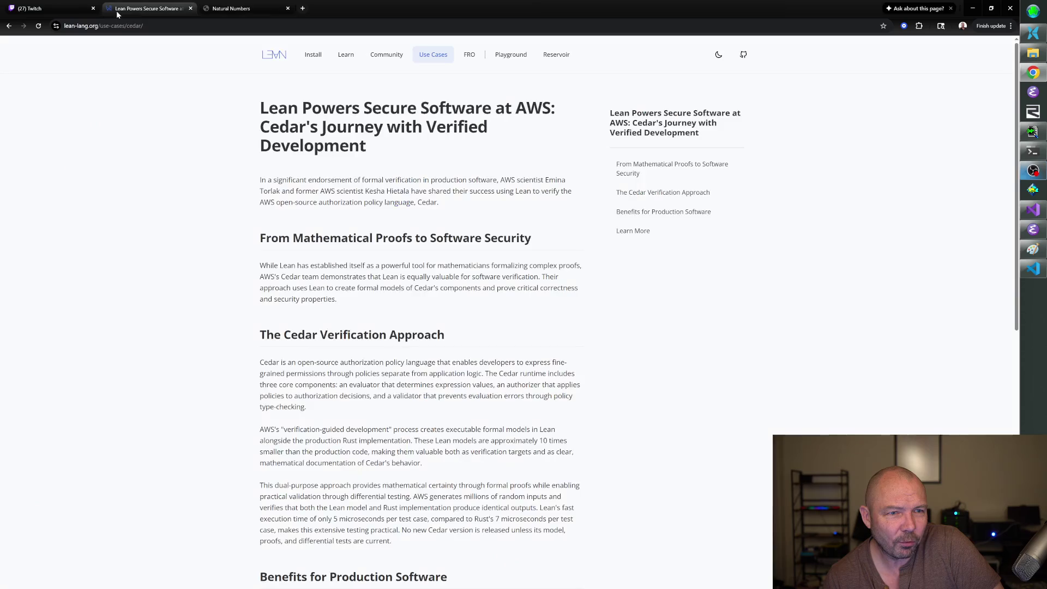
click(240, 8)
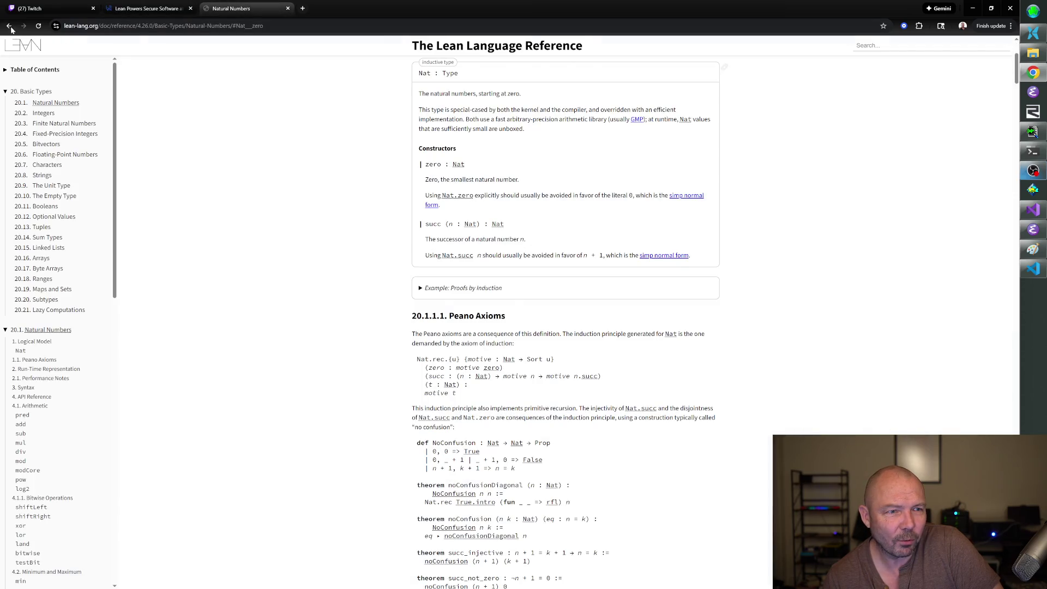
key(alt+Left)
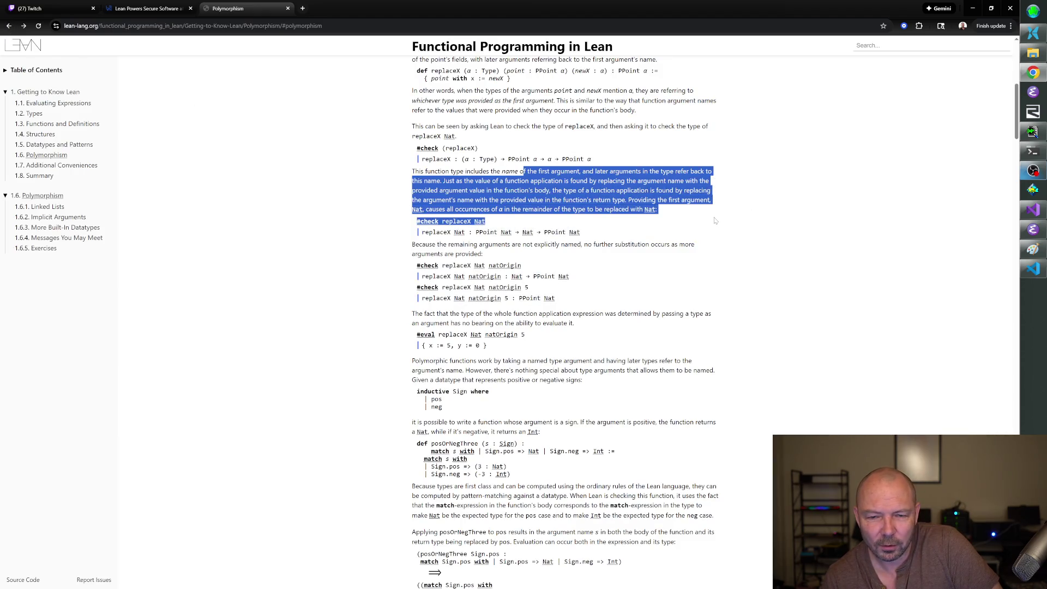
click(695, 224)
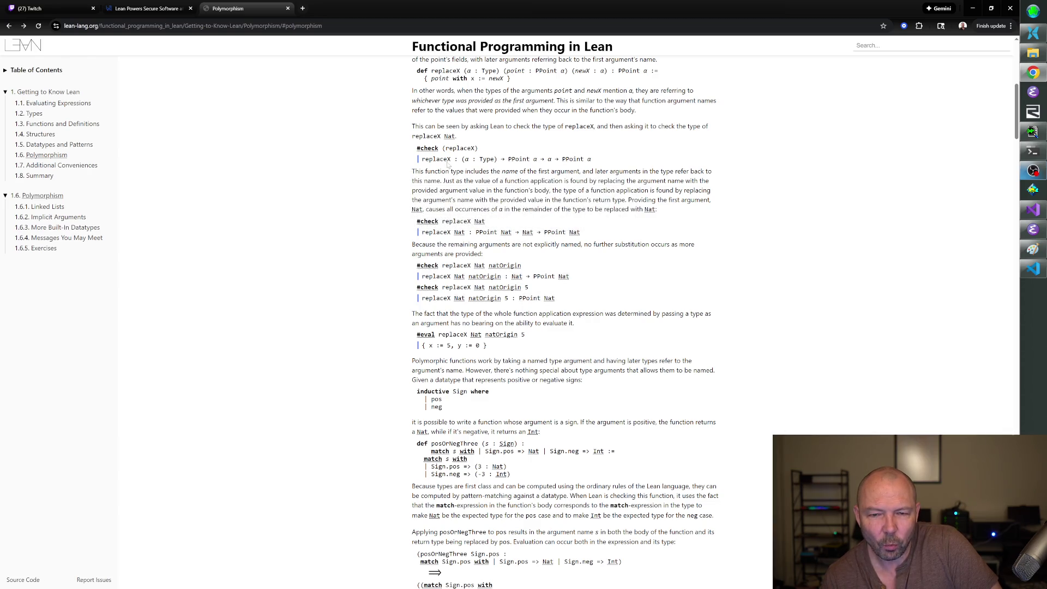
double_click(550, 159)
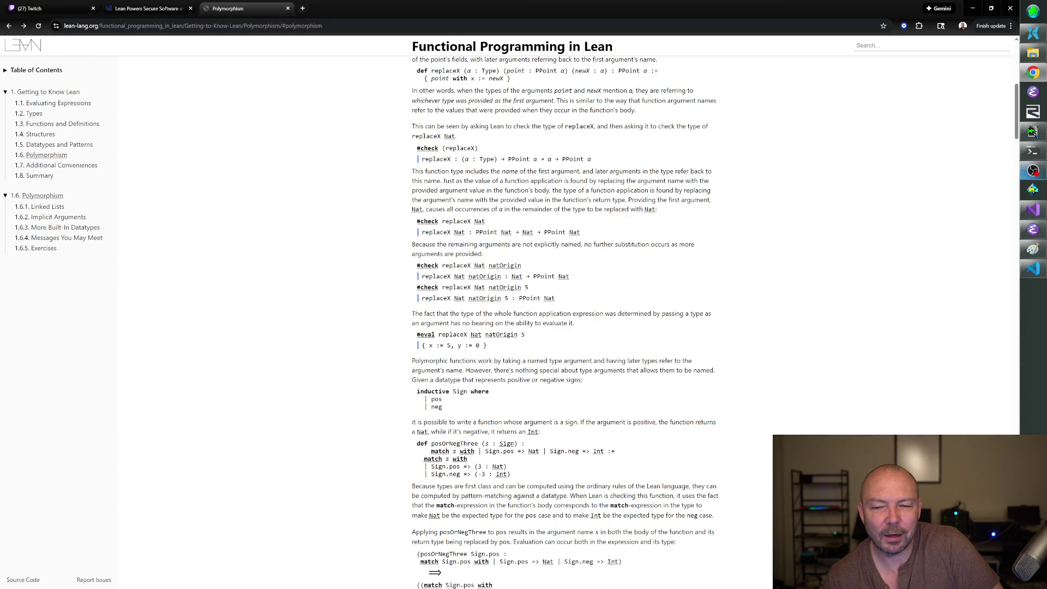
drag(555, 159, 454, 159)
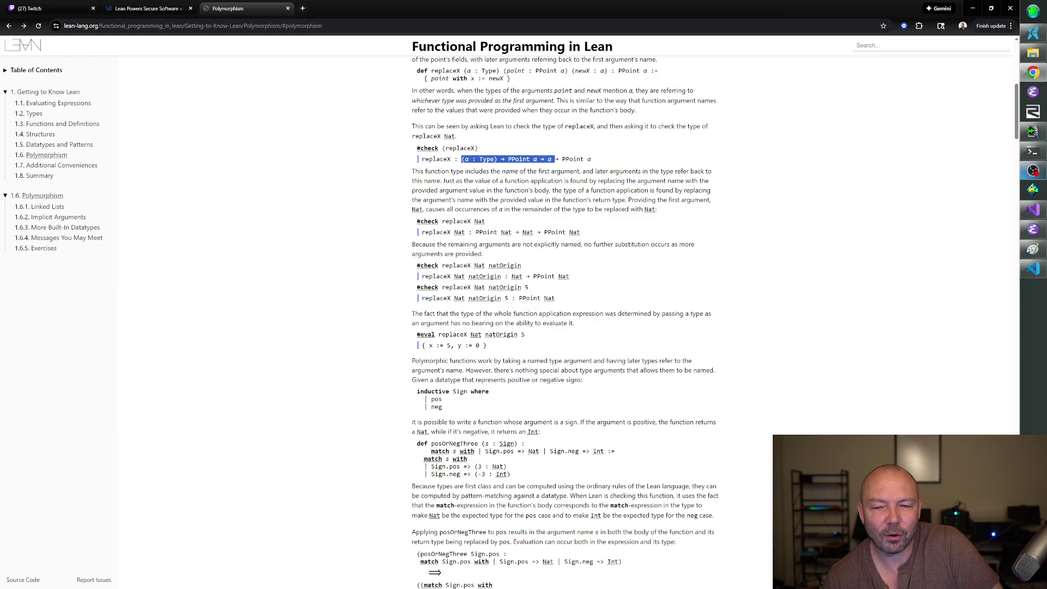
click(555, 169)
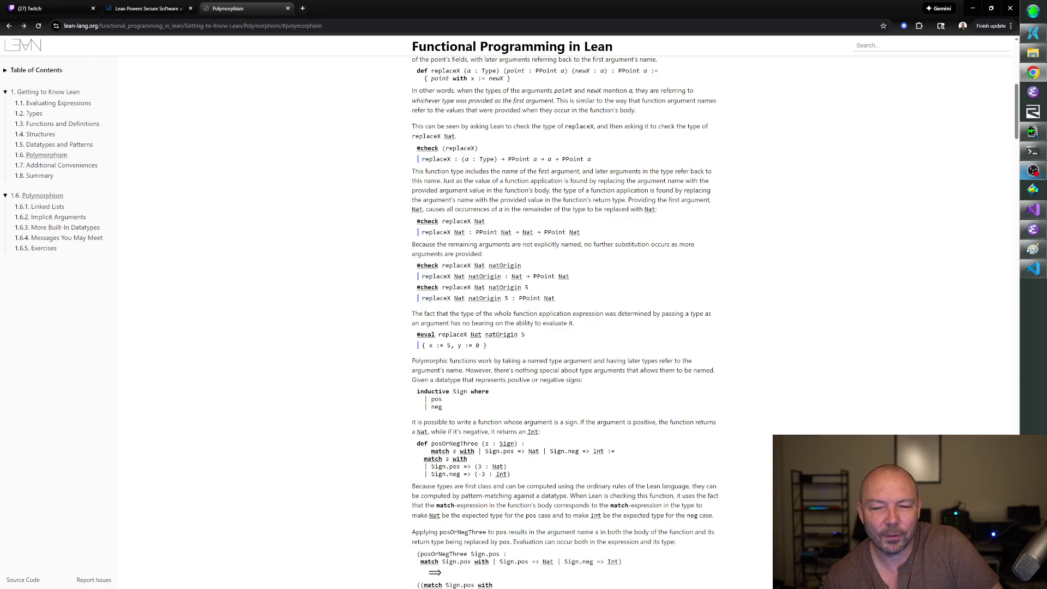
drag(592, 158, 458, 159)
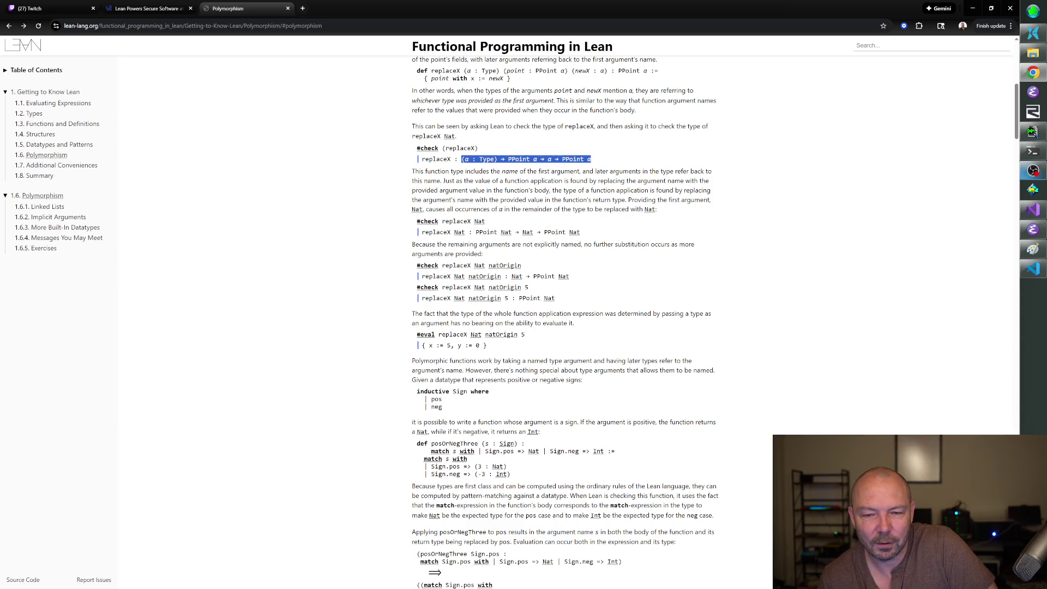
scroll(554, 209, down, 3)
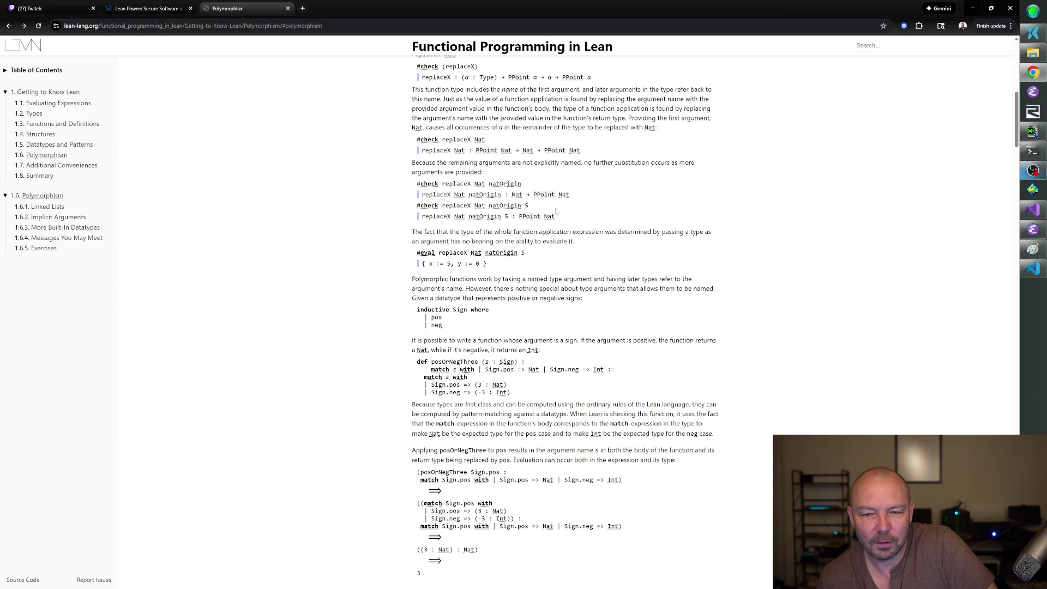
scroll(554, 209, up, 1)
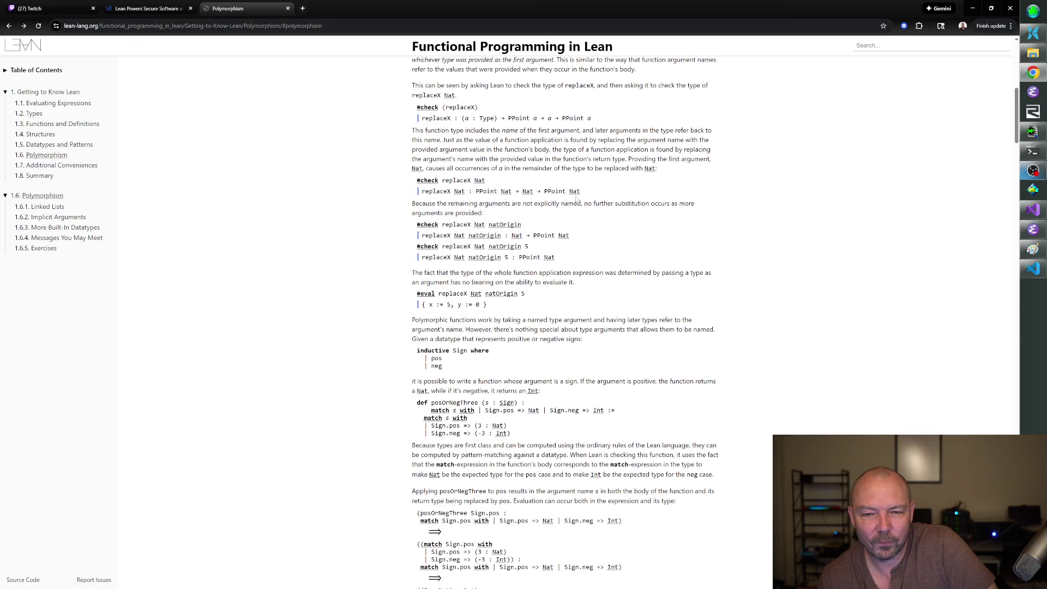
scroll(578, 199, up, 2)
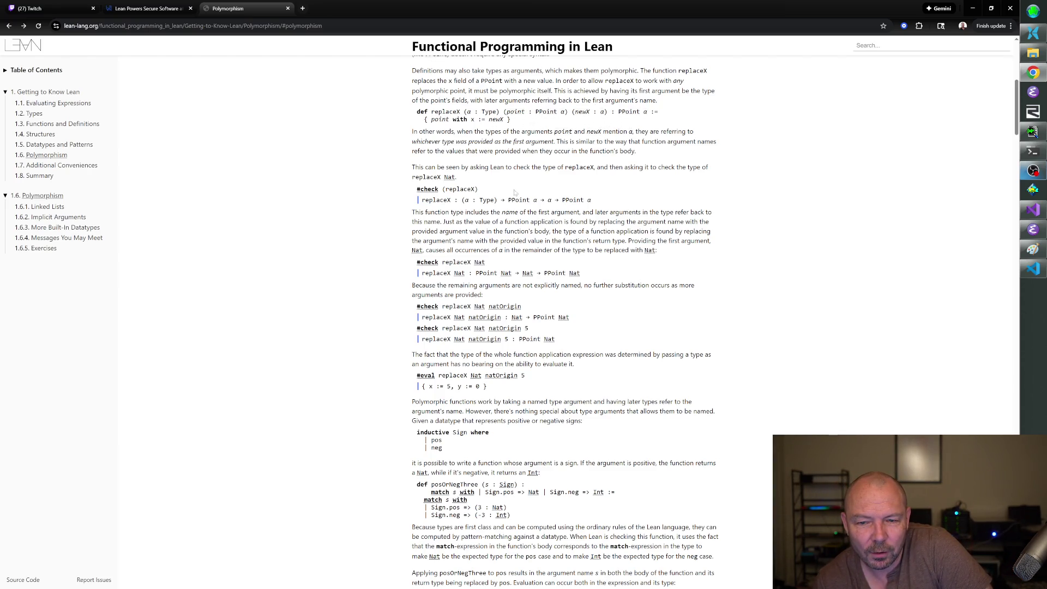
mouse_move(589, 200)
scroll(632, 181, down, 2)
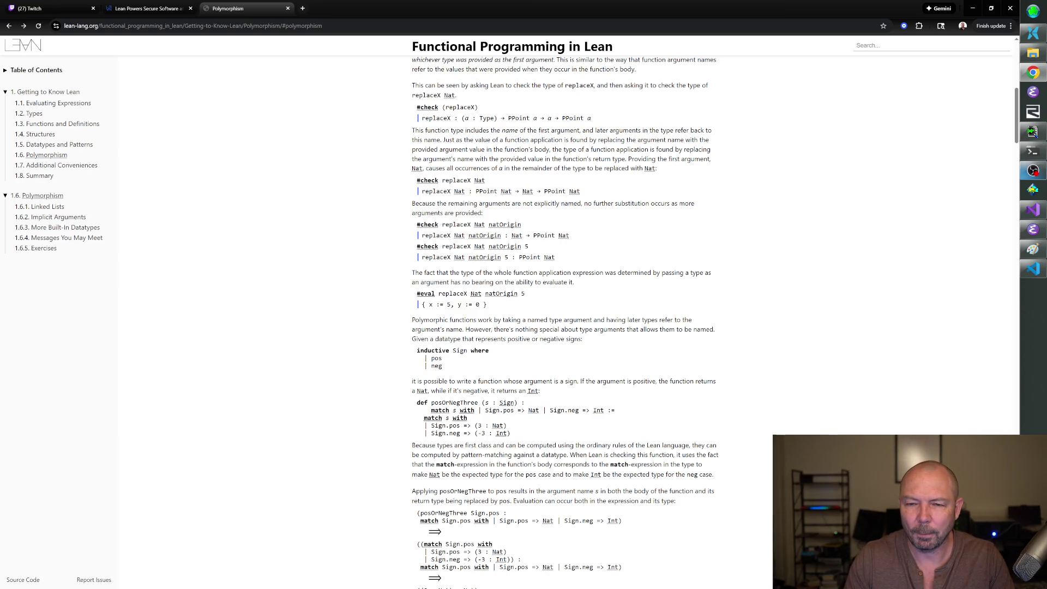
scroll(546, 180, up, 2)
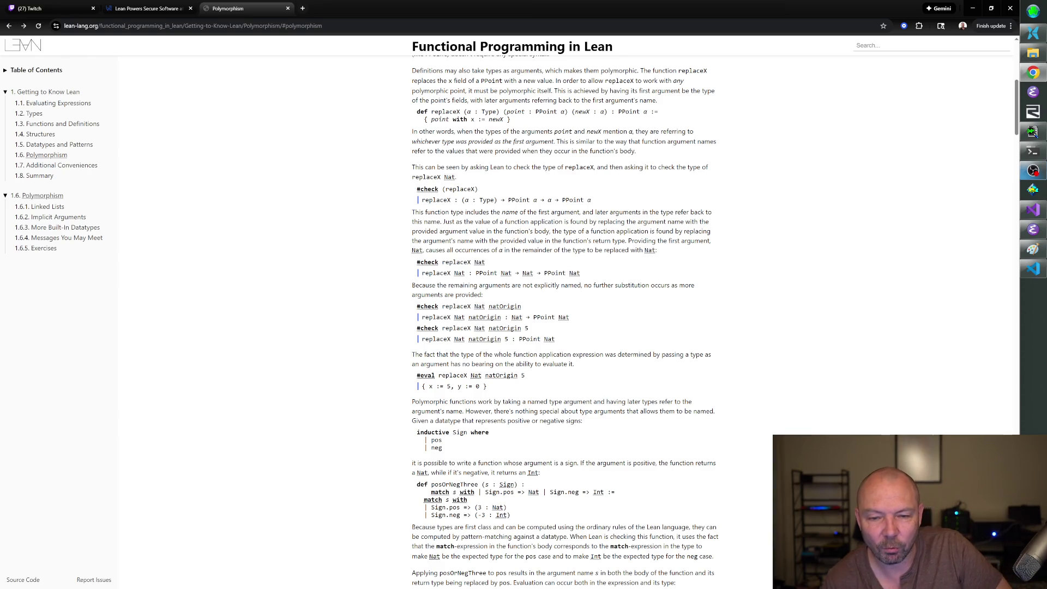
scroll(565, 322, down, 1)
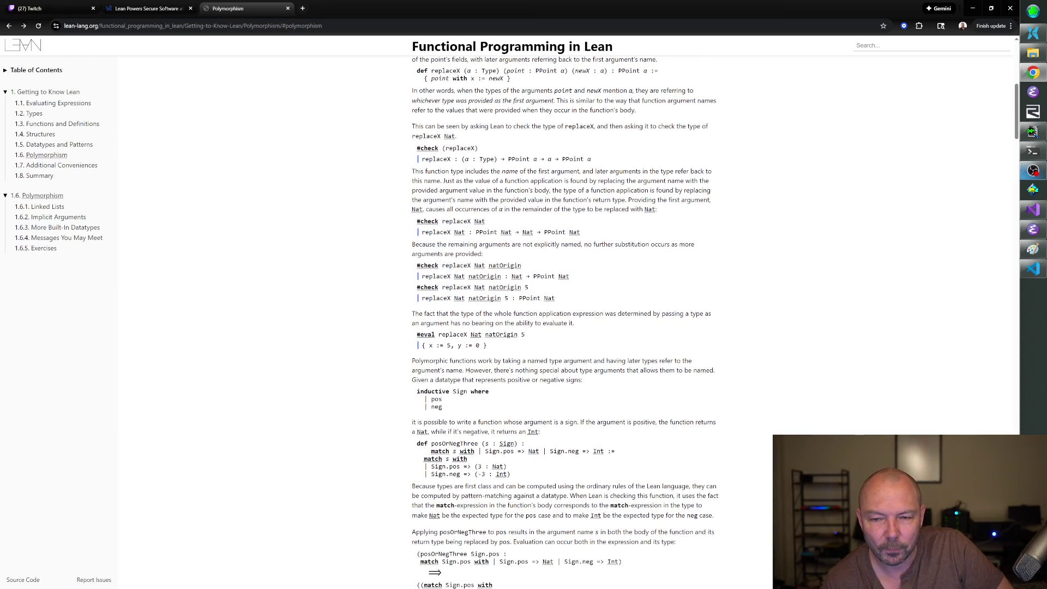
scroll(564, 322, down, 1)
drag(462, 118, 554, 118)
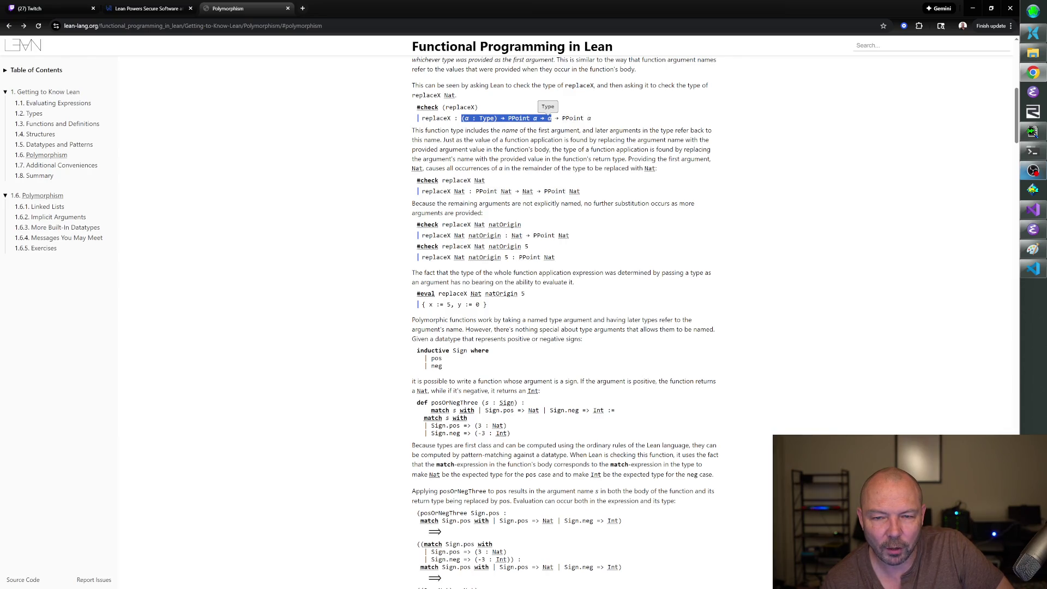
click(547, 122)
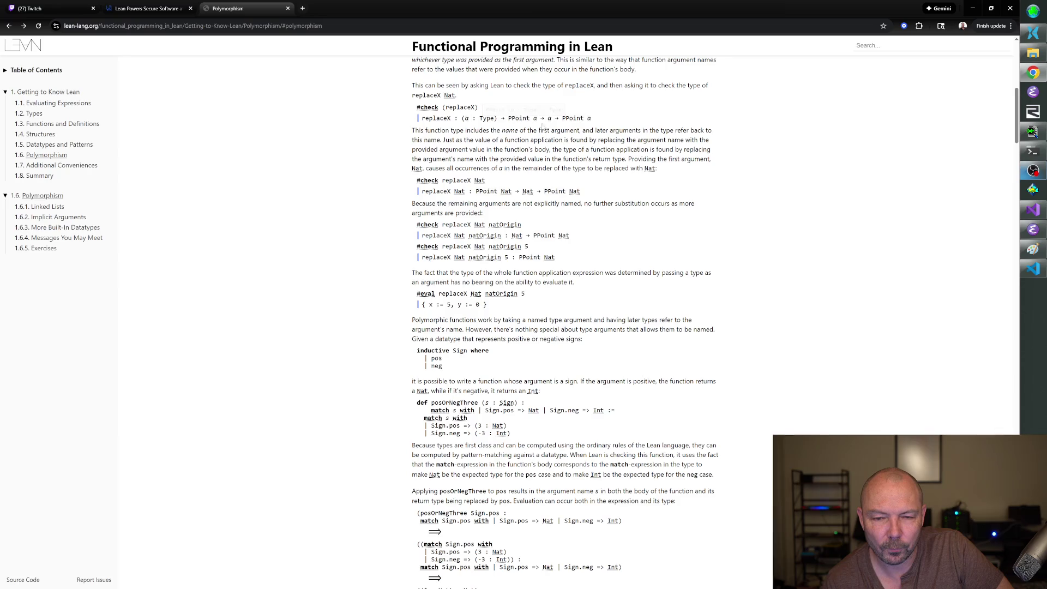
scroll(565, 320, down, 1)
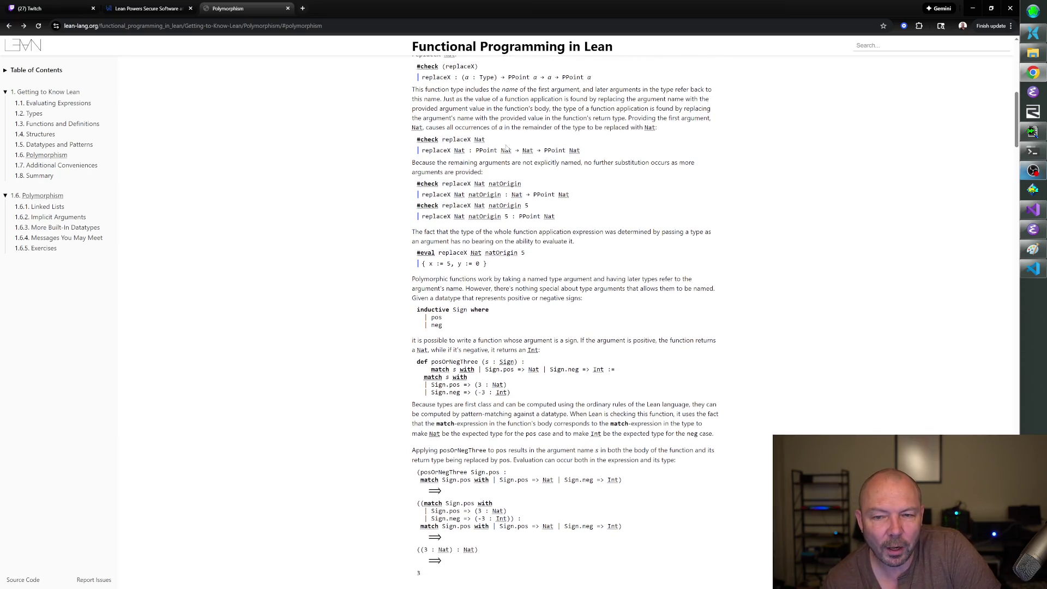
Scroll down to 1.6.1 Linked Lists, showing primesUnder10 : List Nat := [2, 3, 5, 7] and inductive List.
scroll(518, 136, down, 1)
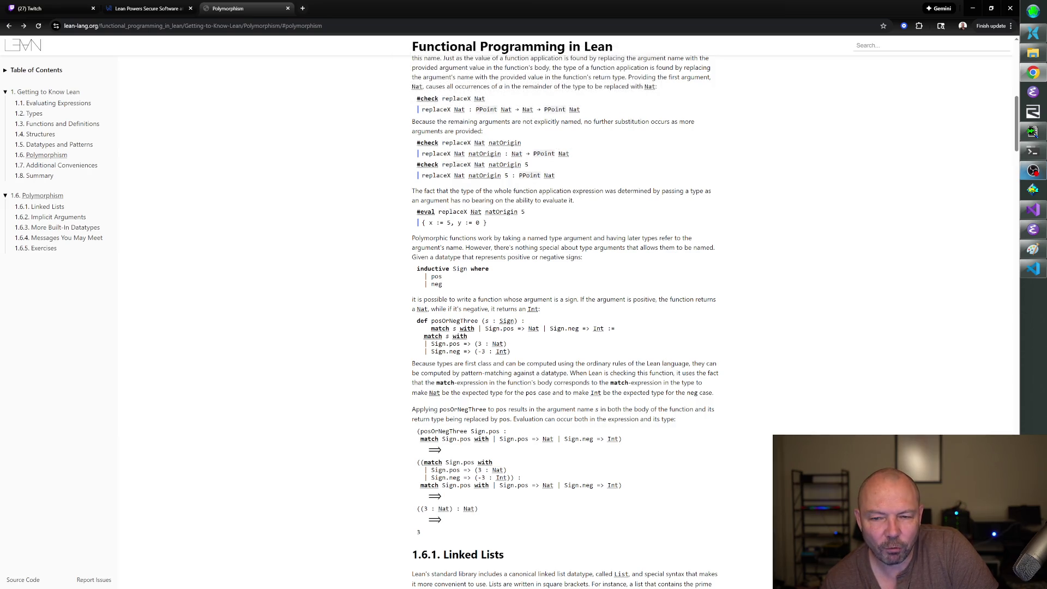
scroll(500, 155, down, 1)
scroll(473, 139, down, 1)
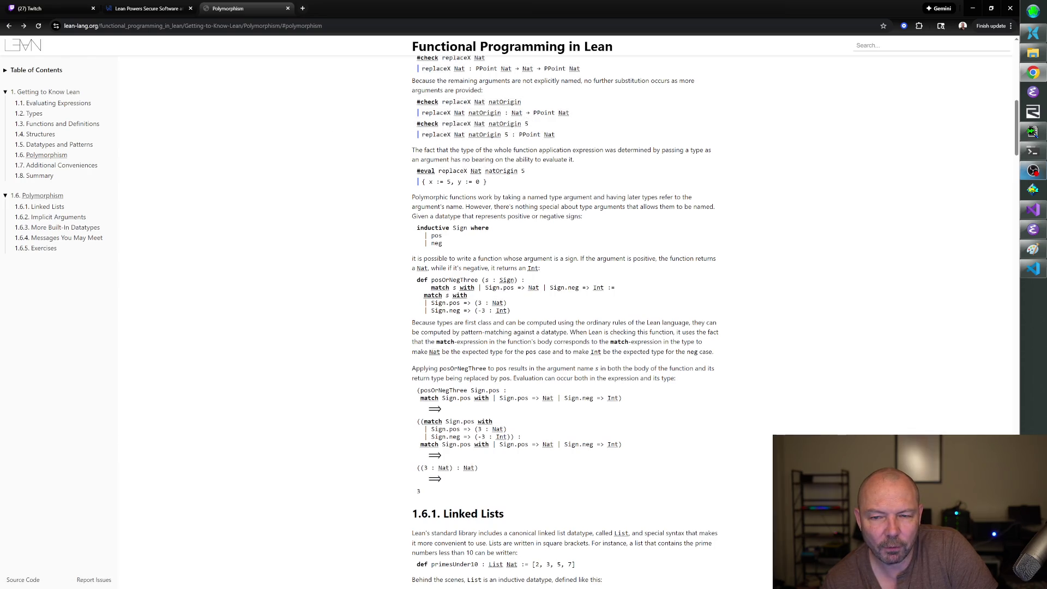
scroll(551, 169, down, 2)
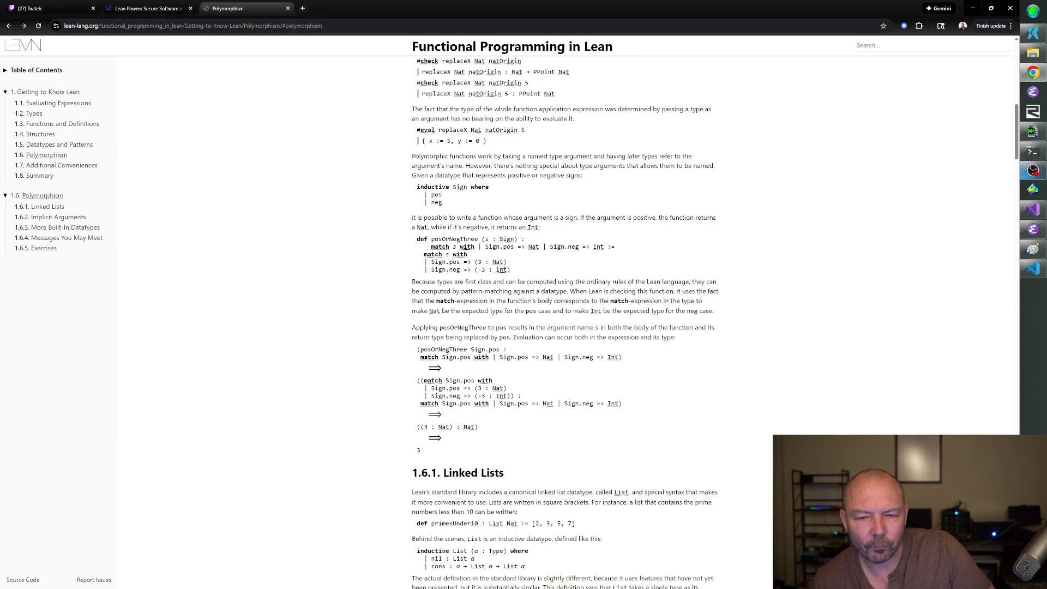
scroll(535, 144, down, 1)
click(509, 125)
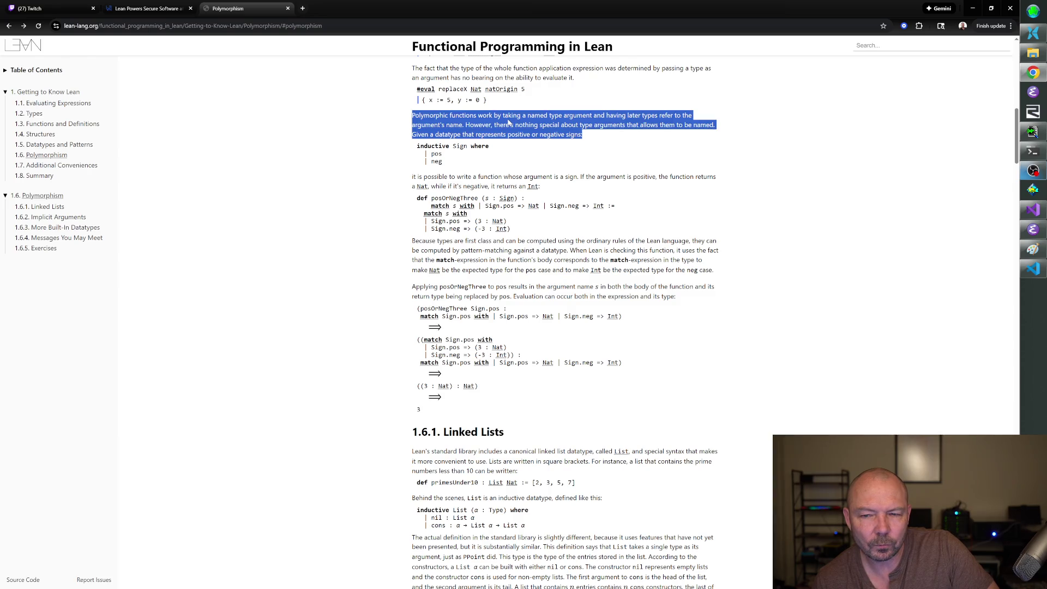
triple_click(509, 124)
click(508, 124)
triple_click(508, 125)
click(508, 125)
drag(571, 134, 490, 146)
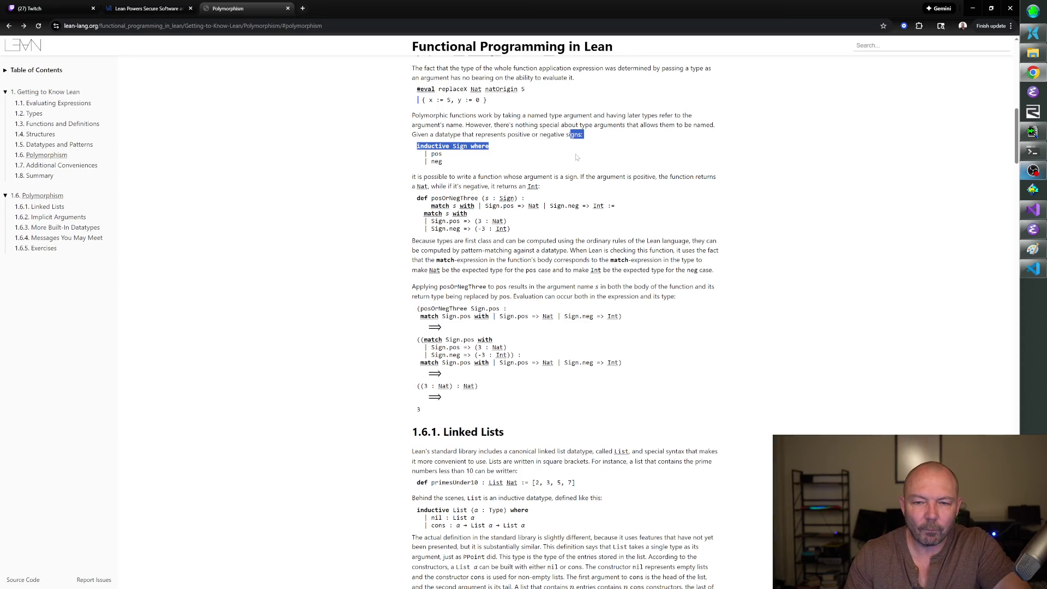
triple_click(513, 177)
triple_click(537, 177)
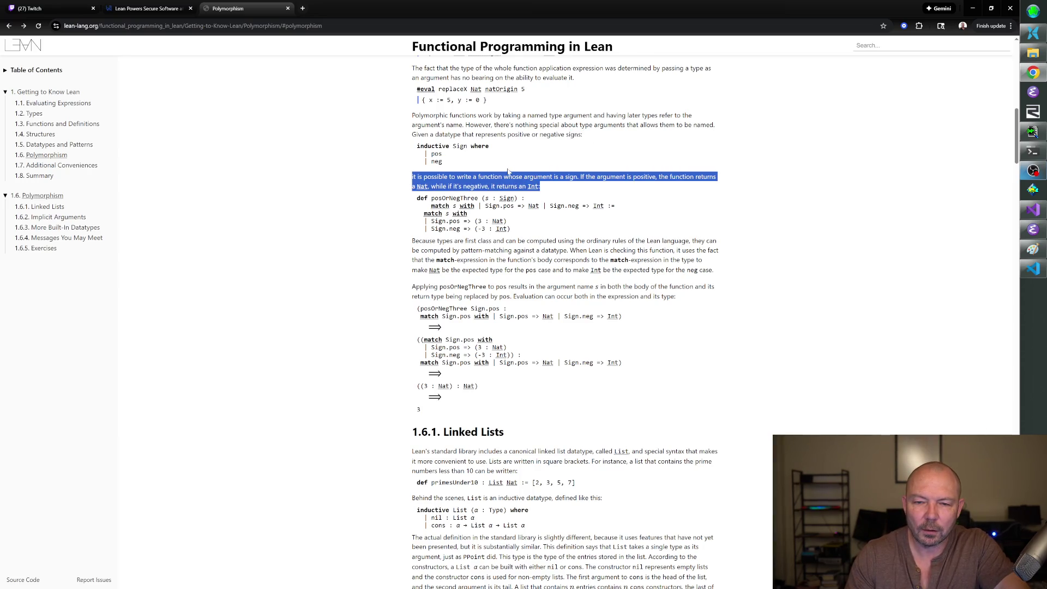
click(510, 173)
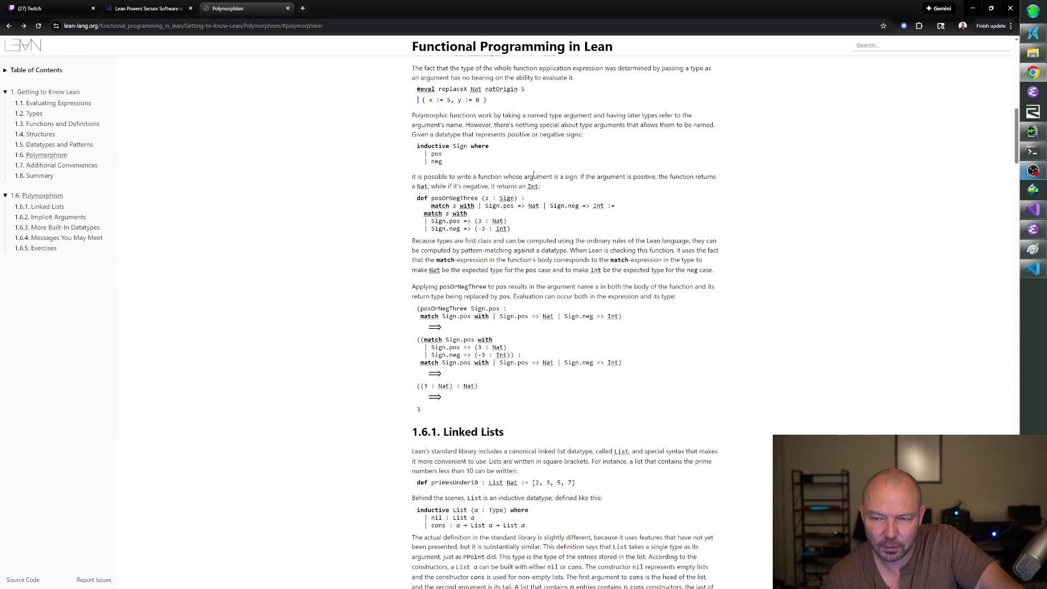
triple_click(513, 176)
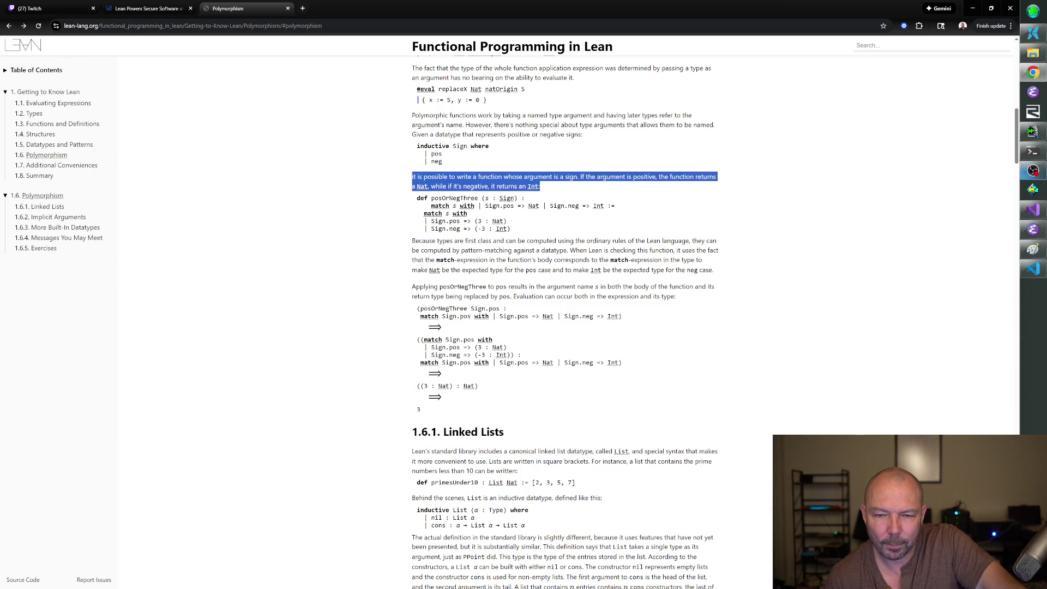
click(455, 198)
mouse_move(454, 198)
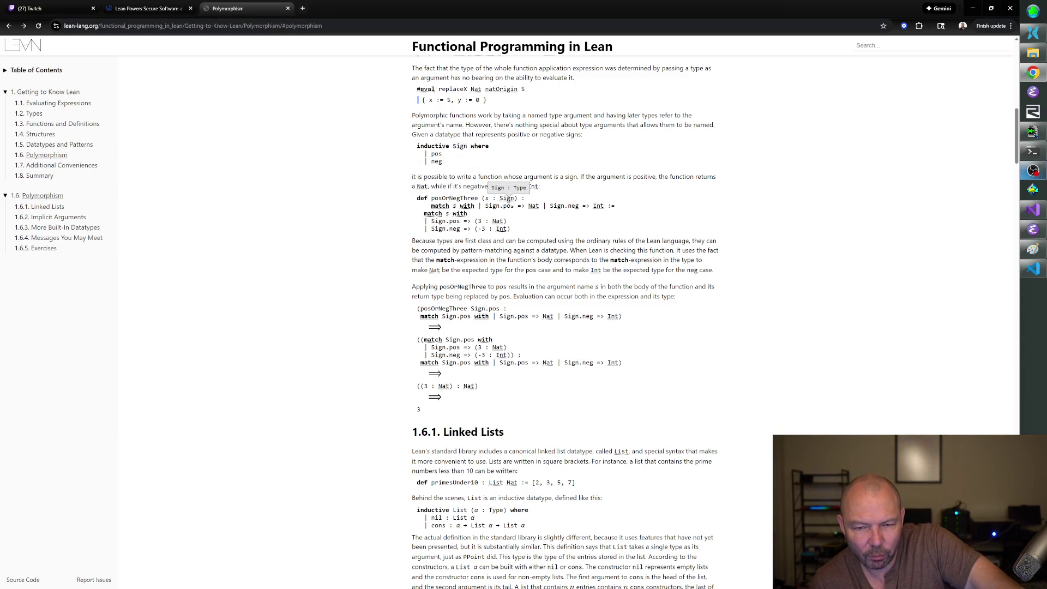
mouse_move(472, 210)
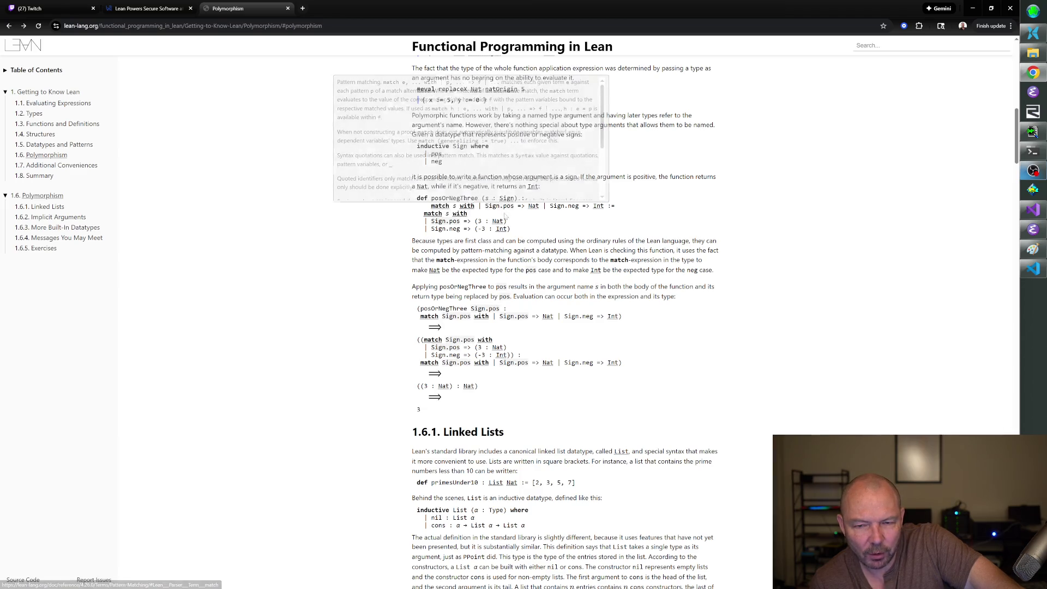
mouse_move(565, 206)
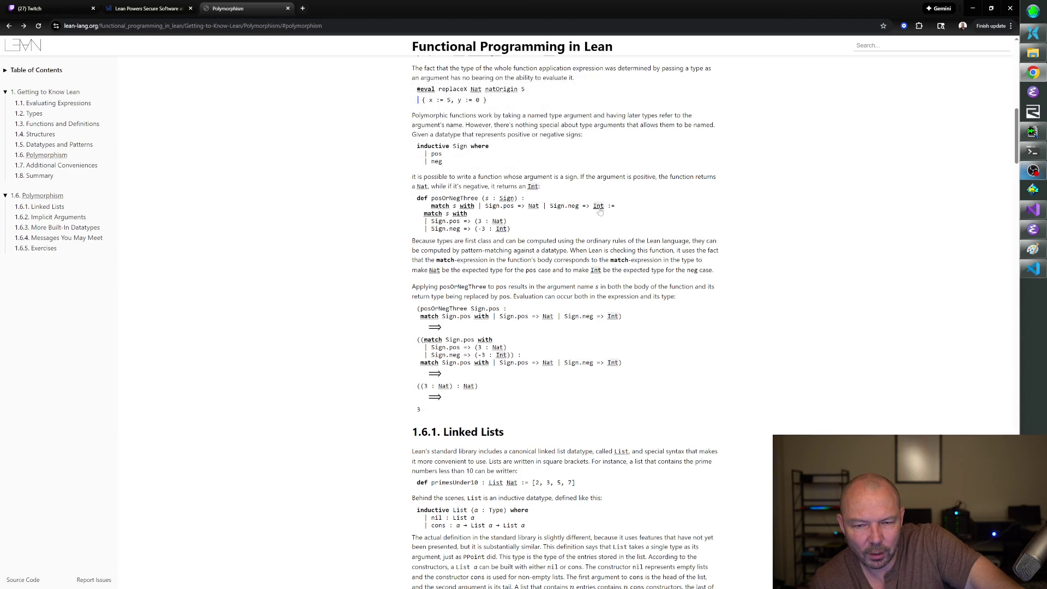
drag(416, 198, 634, 206)
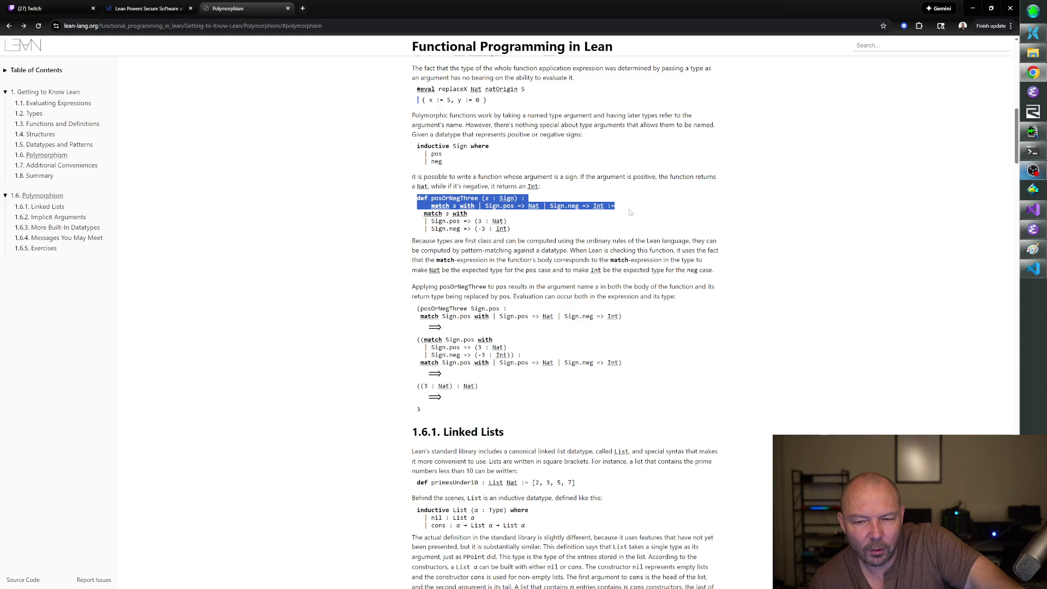
drag(626, 213, 605, 210)
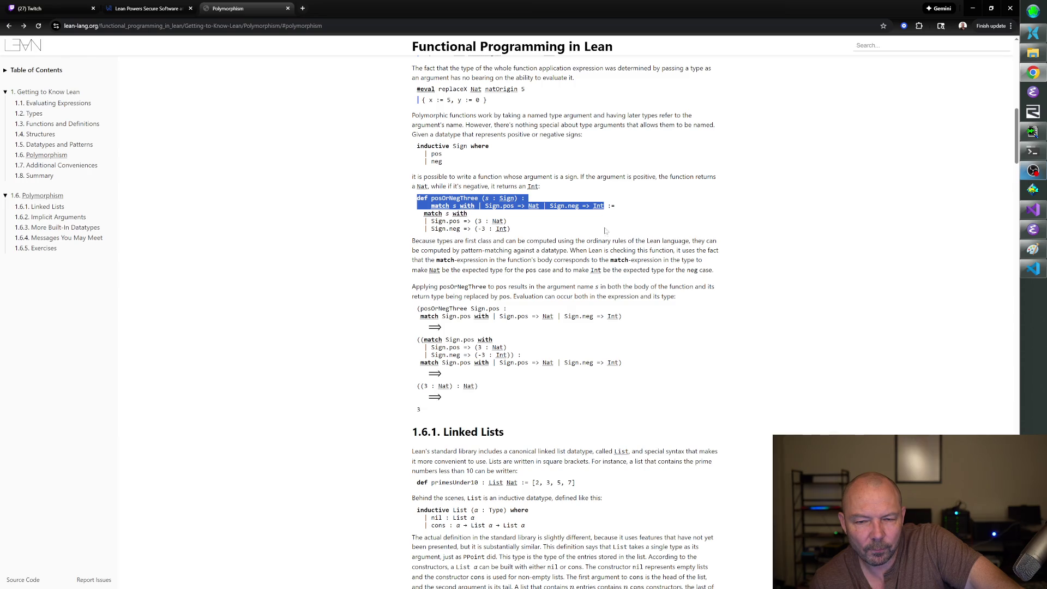
click(626, 221)
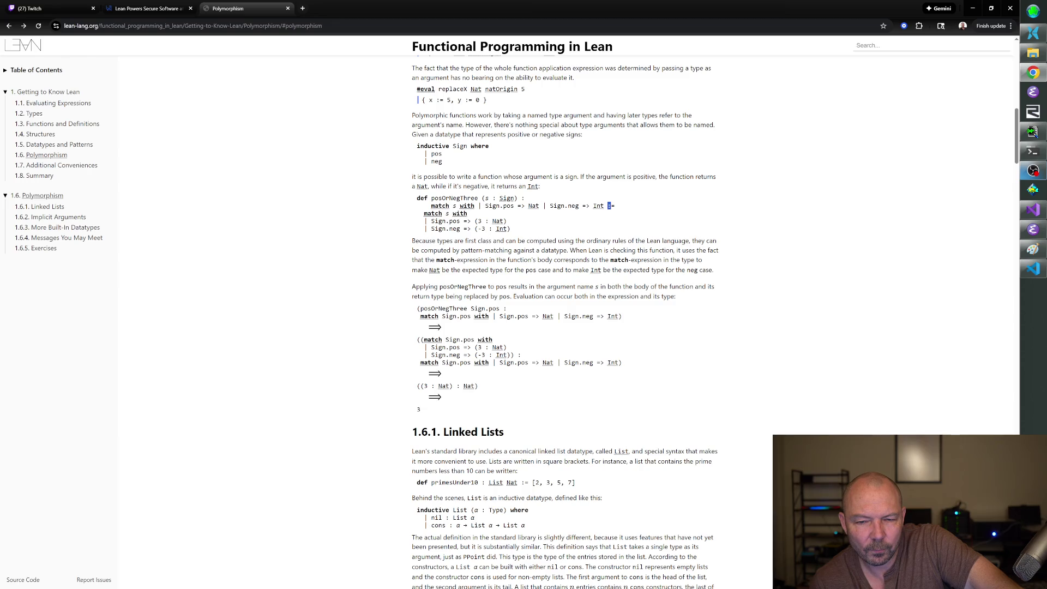
drag(609, 206, 624, 216)
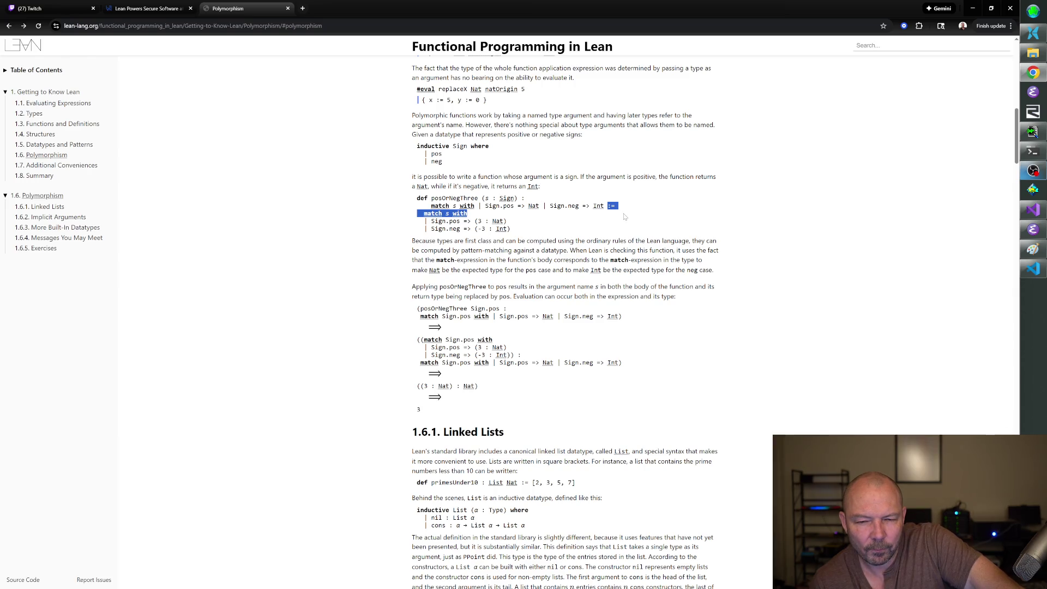
drag(626, 221, 631, 232)
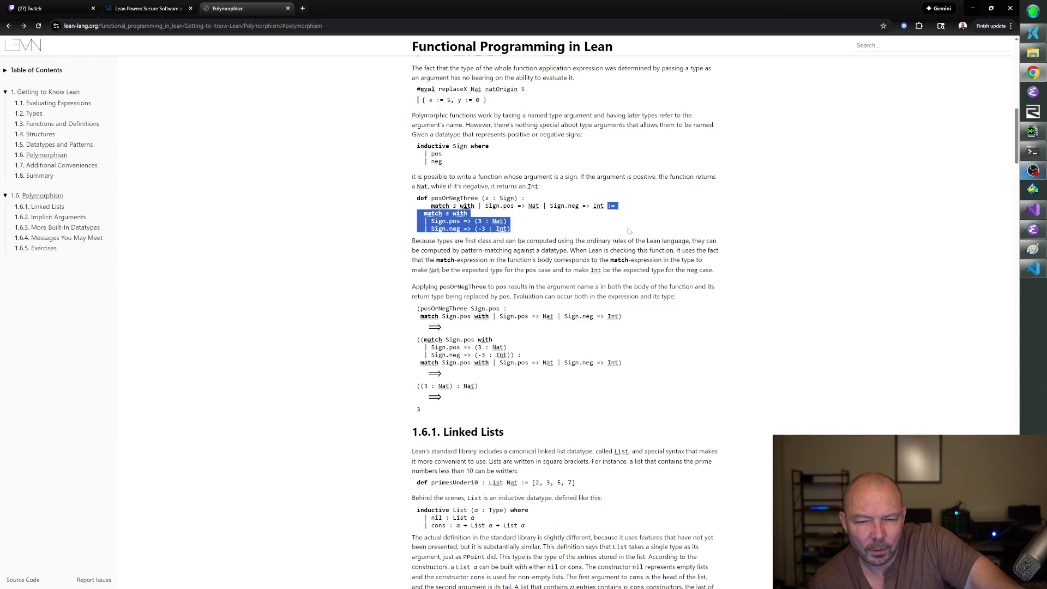
click(631, 233)
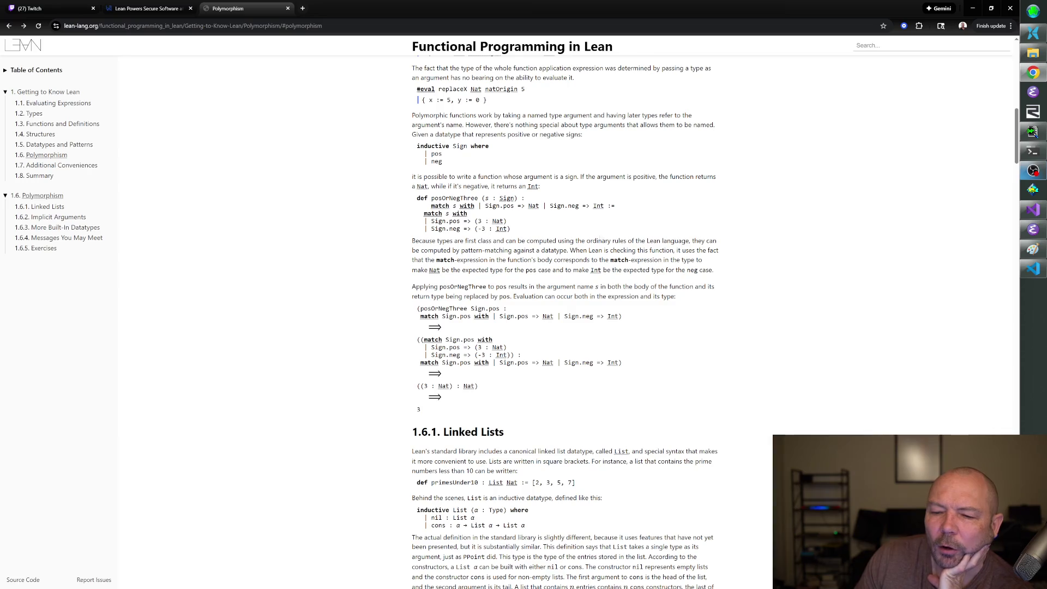
drag(402, 205, 466, 207)
click(546, 197)
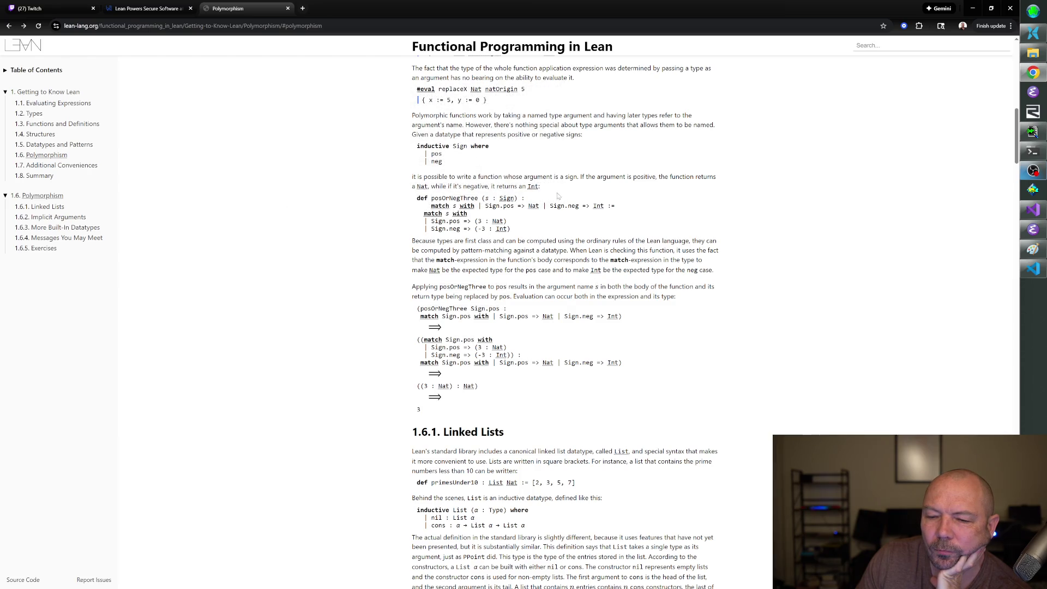
mouse_move(618, 205)
mouse_down()
mouse_move(420, 214)
mouse_move(513, 228)
mouse_move(416, 206)
mouse_move(431, 205)
mouse_up()
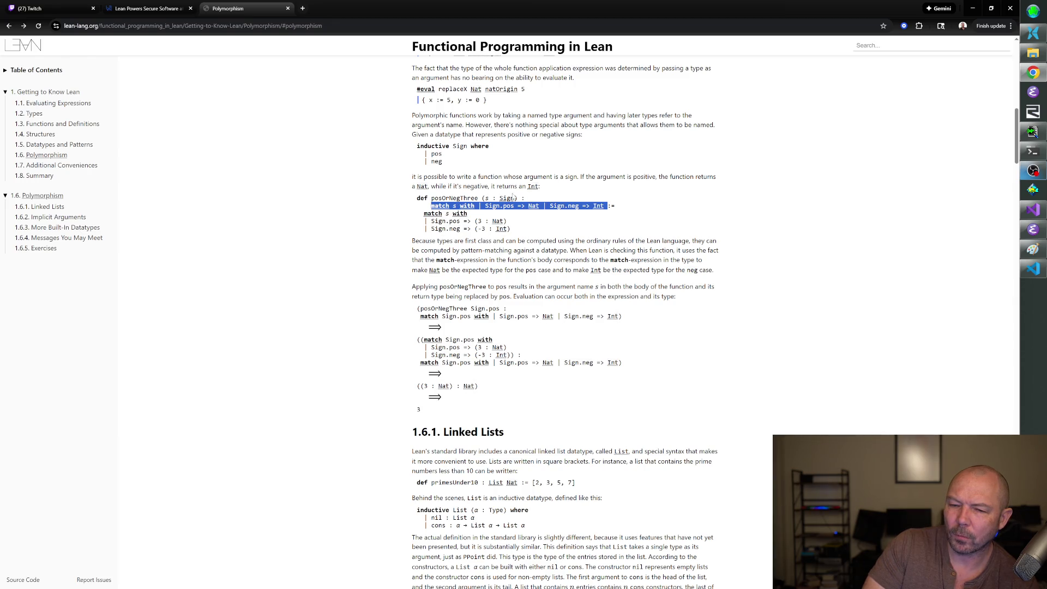
scroll(559, 188, up, 5)
scroll(568, 191, up, 1)
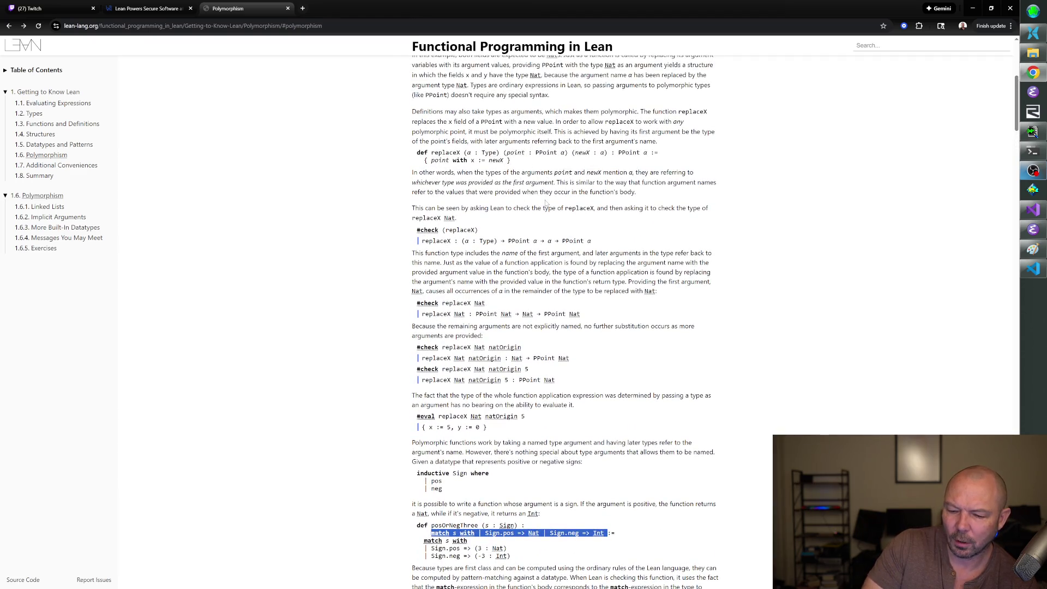
mouse_move(469, 153)
scroll(468, 152, down, 5)
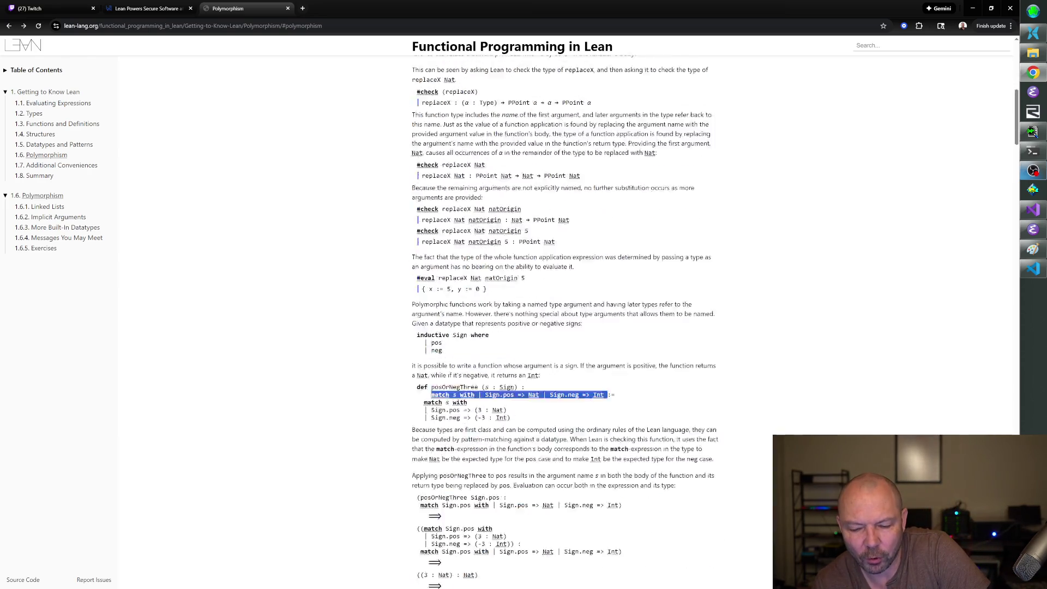
scroll(623, 367, down, 2)
scroll(623, 367, up, 5)
scroll(623, 367, up, 3)
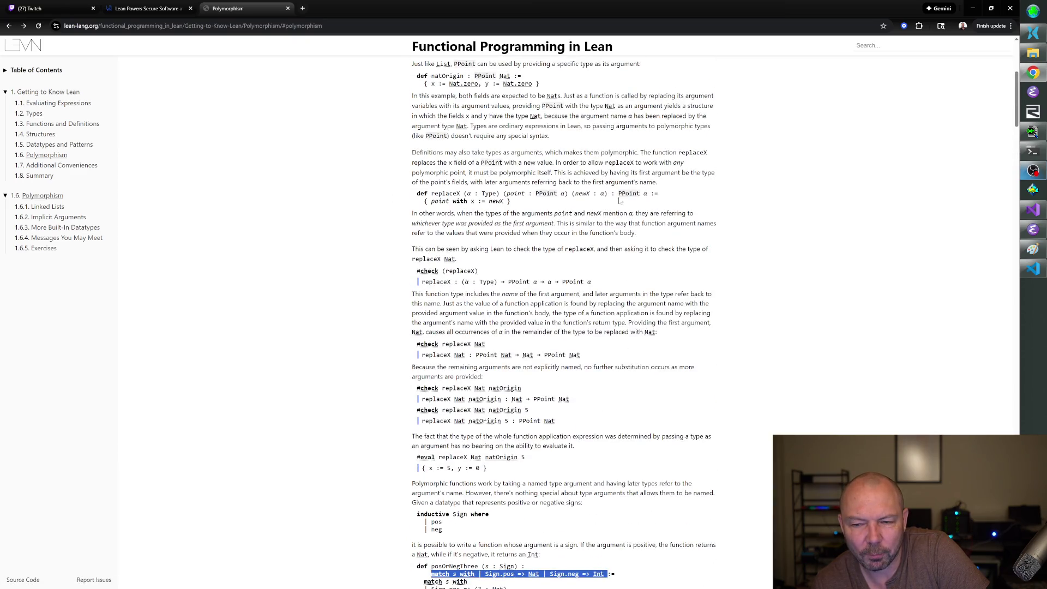
scroll(613, 247, down, 3)
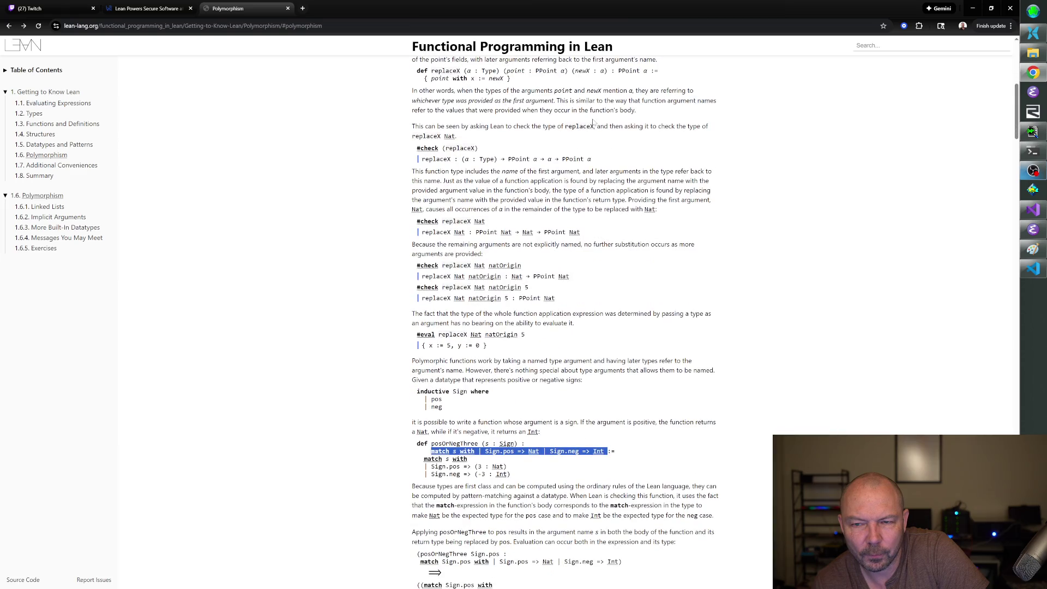
scroll(534, 334, down, 3)
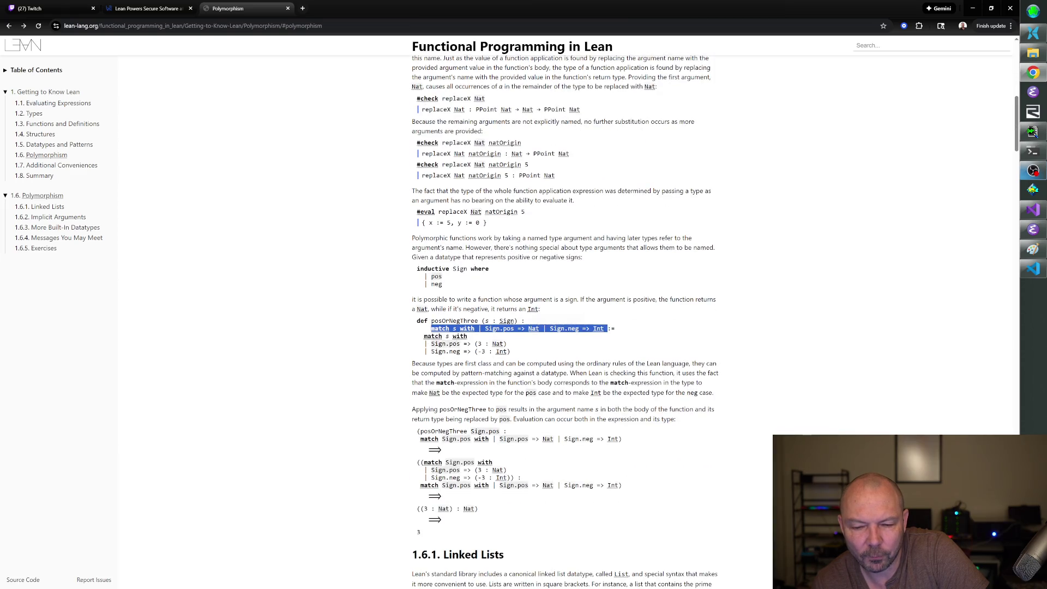
mouse_move(597, 329)
mouse_move(443, 343)
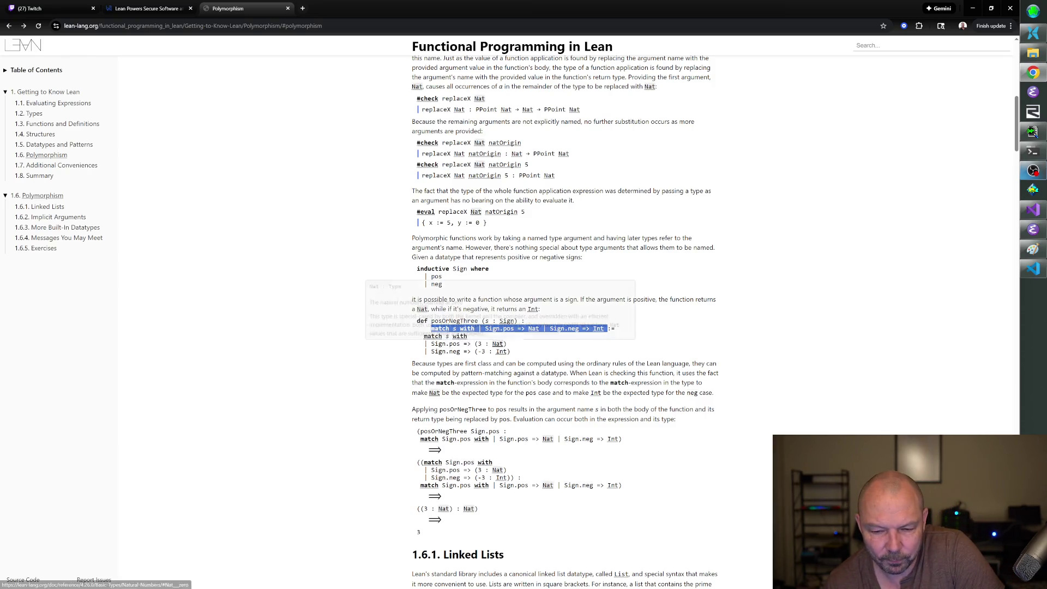
drag(502, 382, 551, 382)
triple_click(552, 383)
click(552, 382)
scroll(565, 322, down, 2)
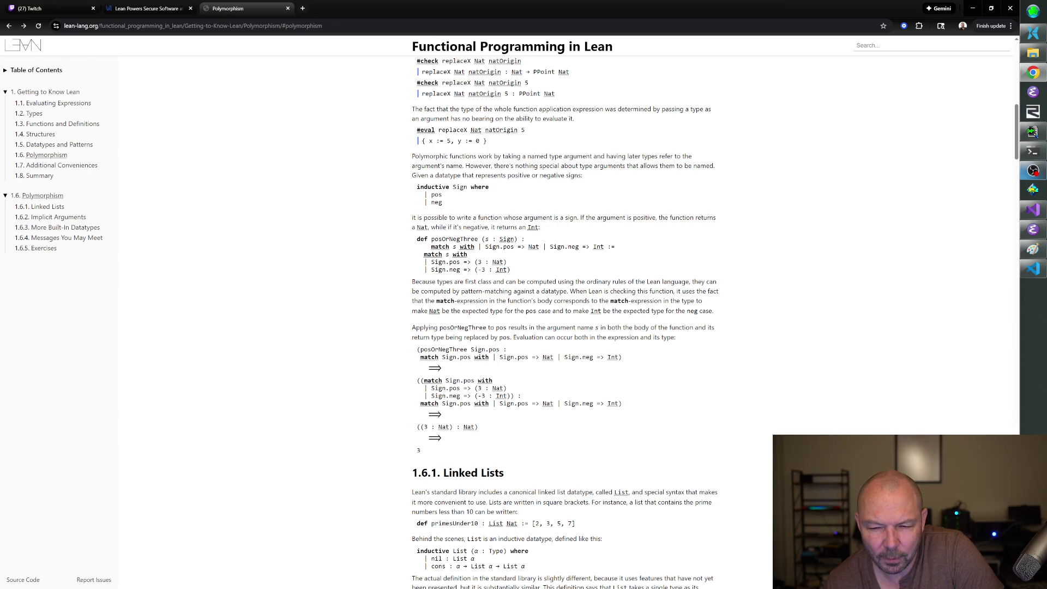
scroll(744, 311, down, 2)
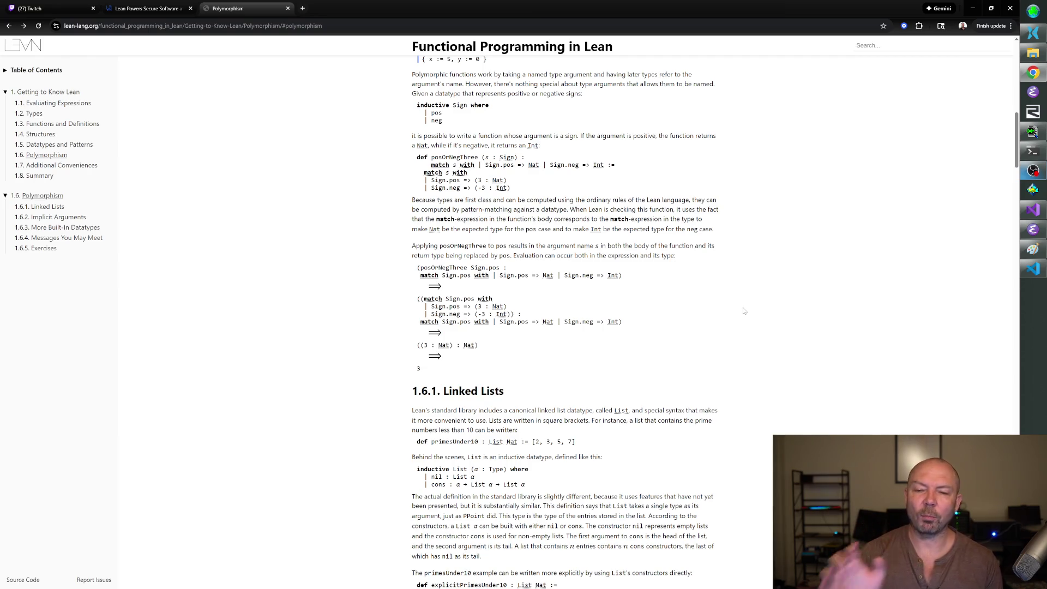
mouse_move(568, 196)
mouse_down()
mouse_move(393, 154)
mouse_move(544, 190)
mouse_up()
click(581, 188)
click(423, 158)
click(544, 189)
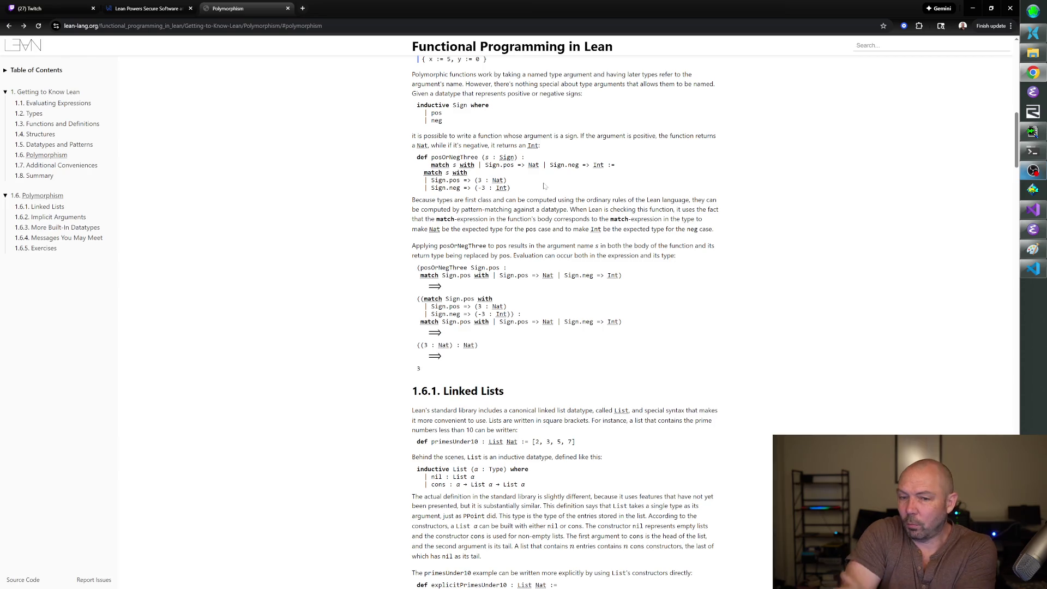
mouse_move(544, 188)
mouse_down()
mouse_move(360, 149)
mouse_move(557, 208)
mouse_up()
click(356, 160)
click(556, 207)
scroll(707, 239, down, 2)
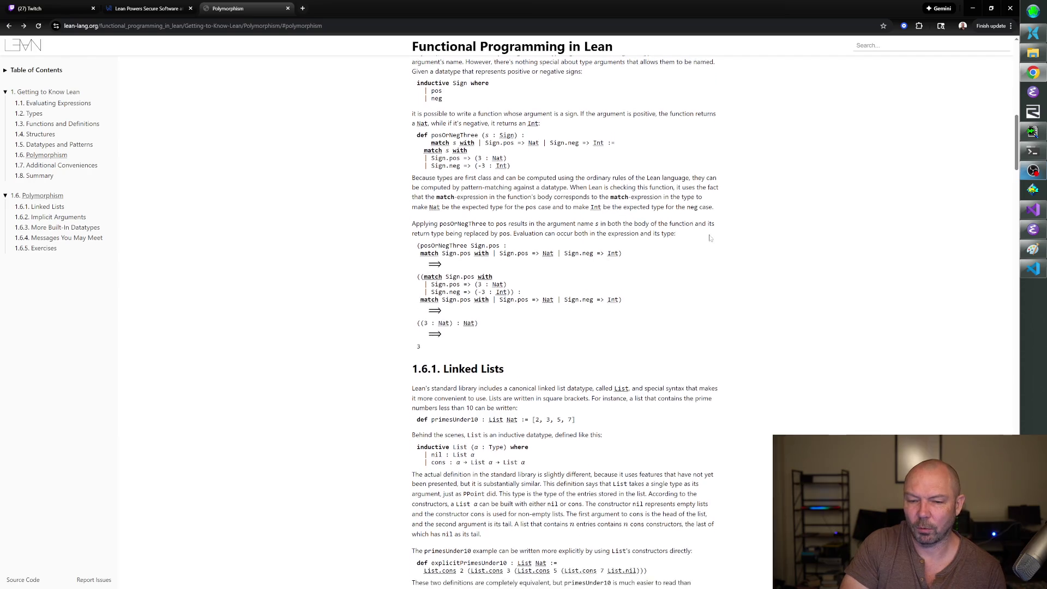
scroll(708, 239, down, 2)
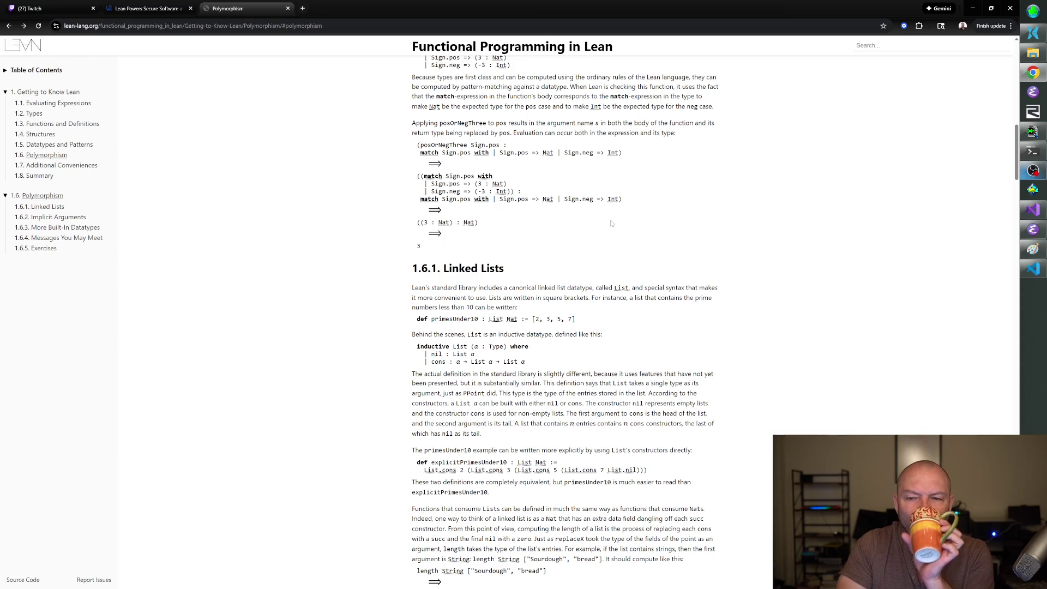
scroll(671, 158, up, 1)
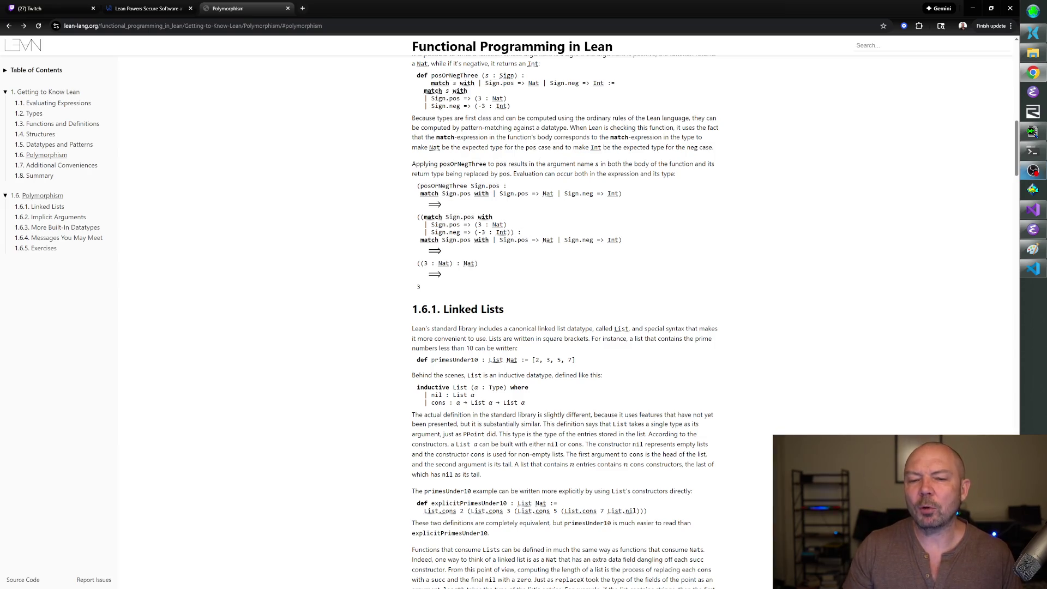
mouse_move(506, 77)
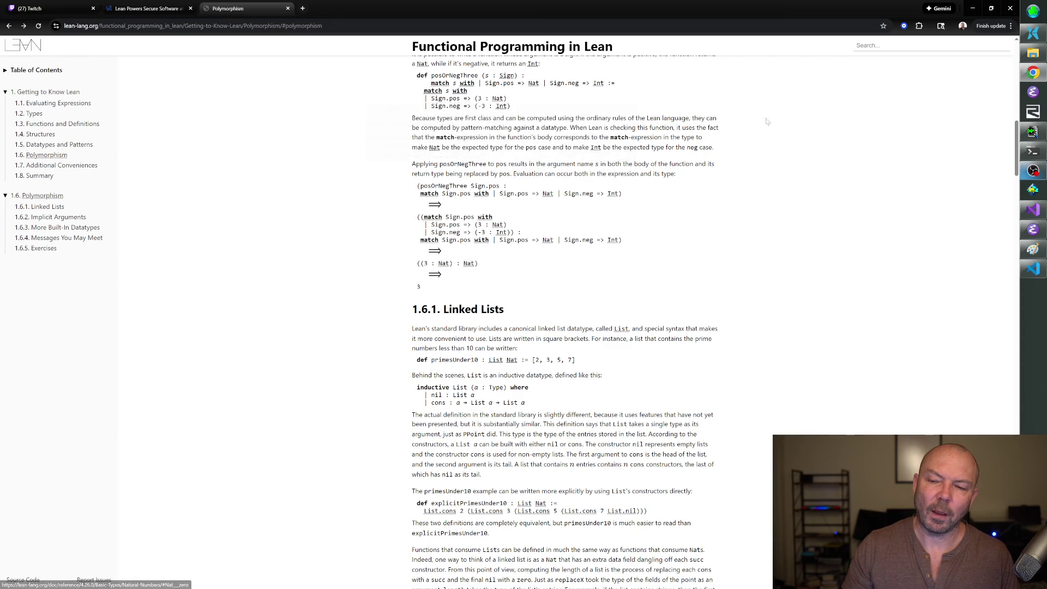
drag(616, 127, 718, 147)
mouse_move(678, 116)
mouse_down()
mouse_move(719, 132)
mouse_move(702, 178)
mouse_move(715, 128)
mouse_move(687, 115)
mouse_move(709, 183)
mouse_up()
click(702, 179)
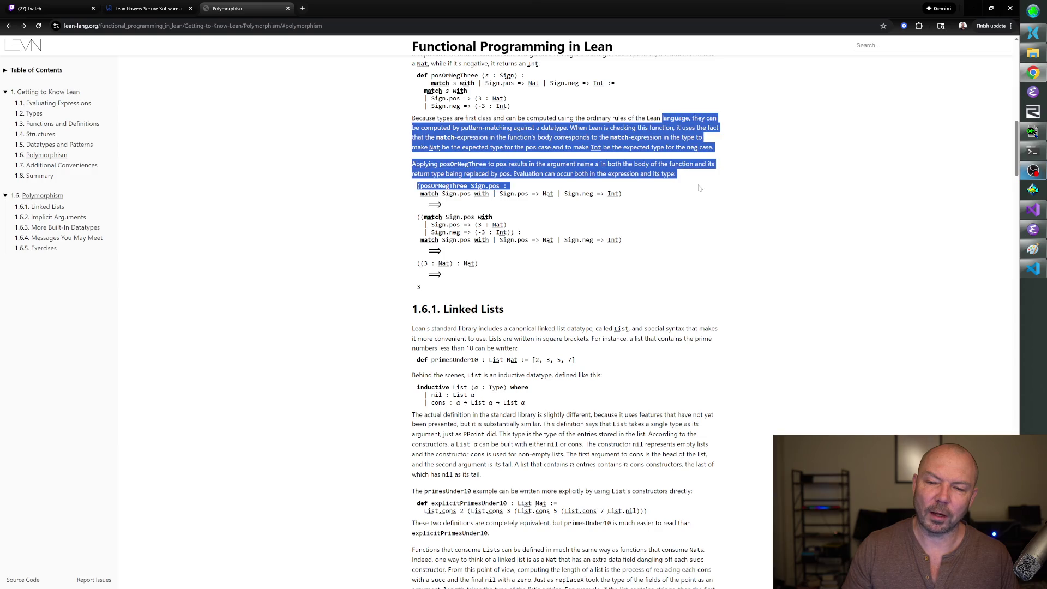
click(700, 187)
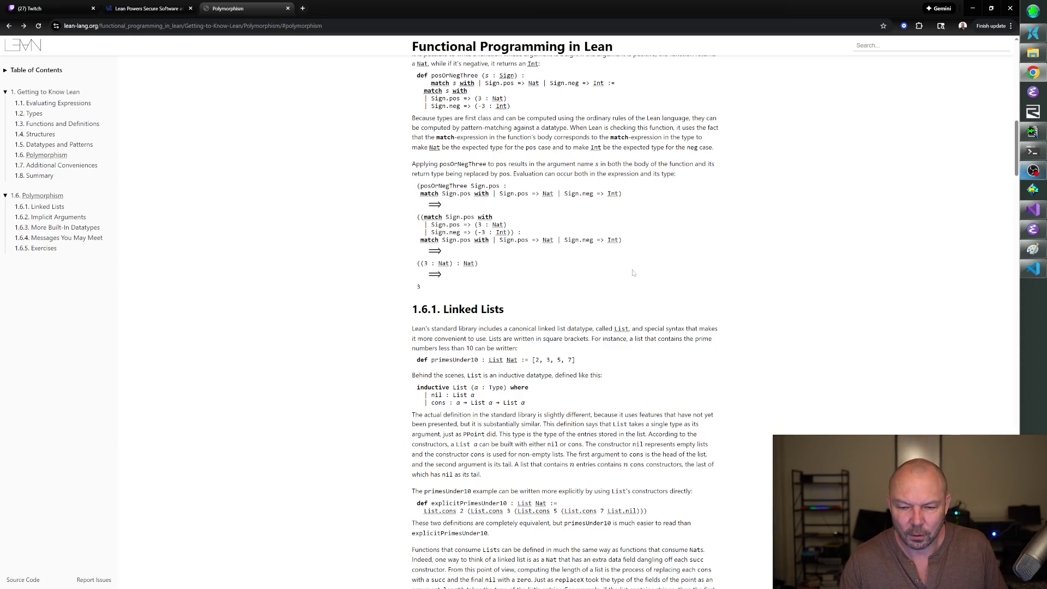
Scroll to the length String ["Sourdough", "bread"] example reducing through Nat.succ steps to 2.
scroll(637, 267, down, 7)
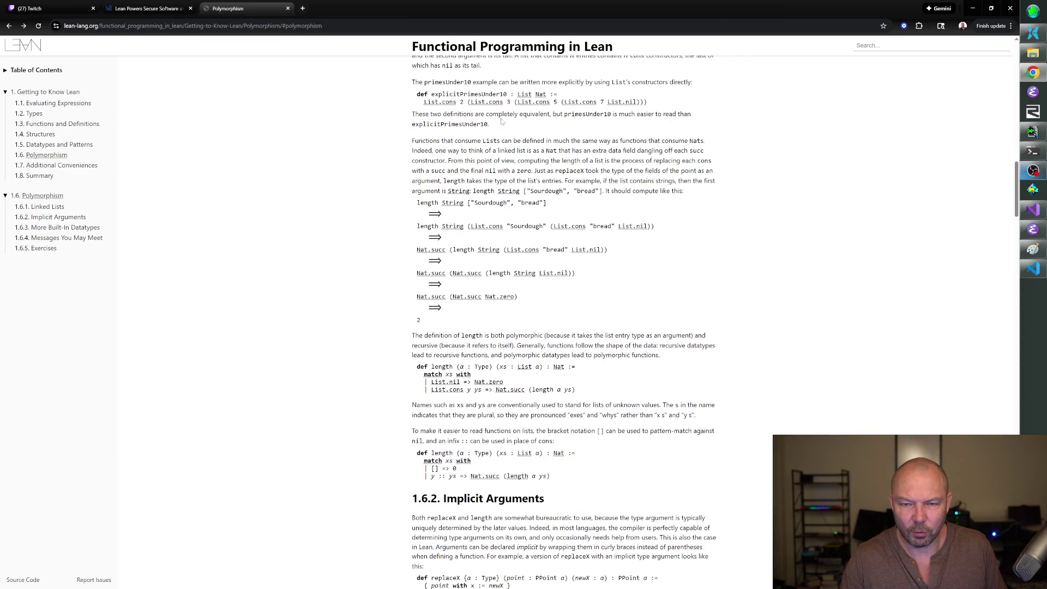
scroll(502, 122, down, 3)
scroll(675, 138, up, 4)
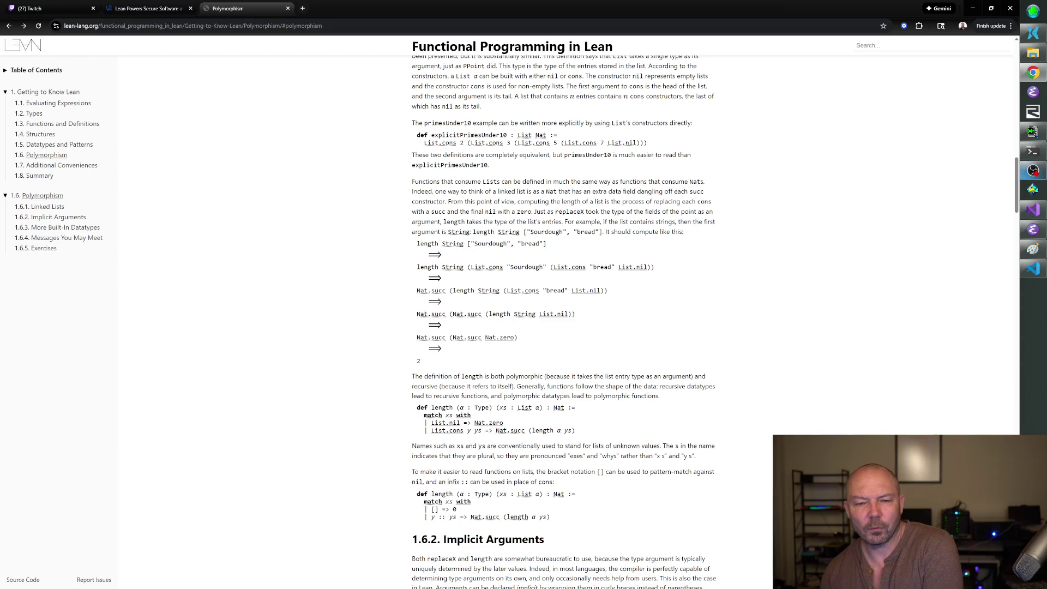
mouse_move(491, 244)
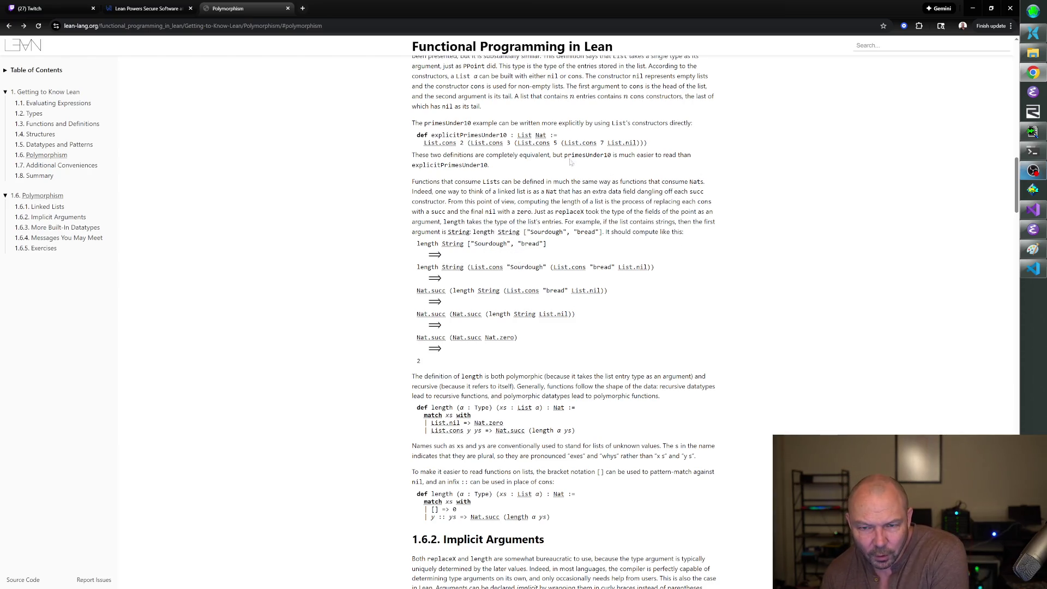
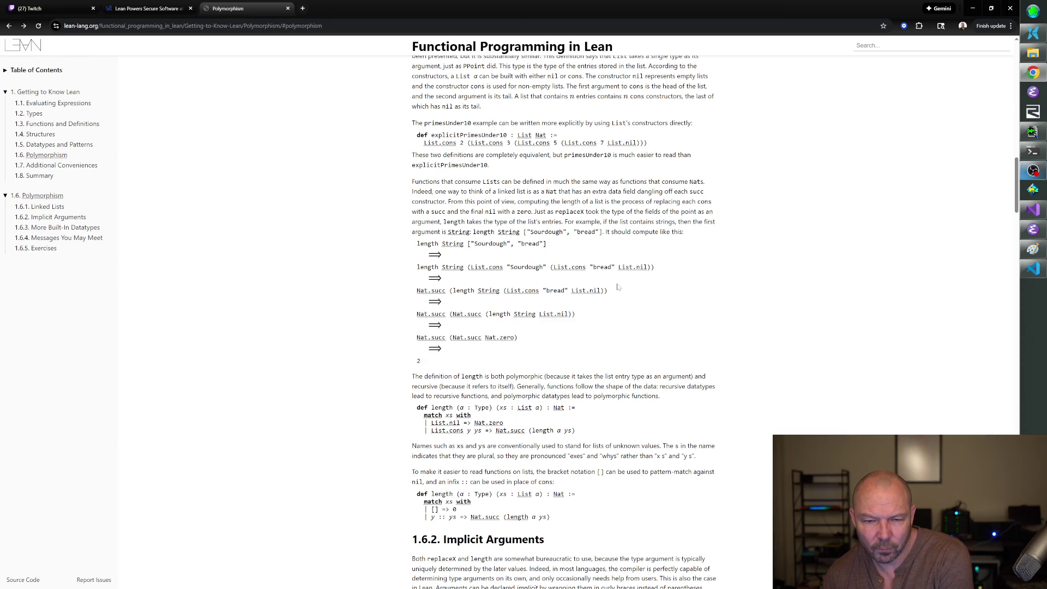
Bring up the Nat.succ information popup beside the length definition.
mouse_move(454, 222)
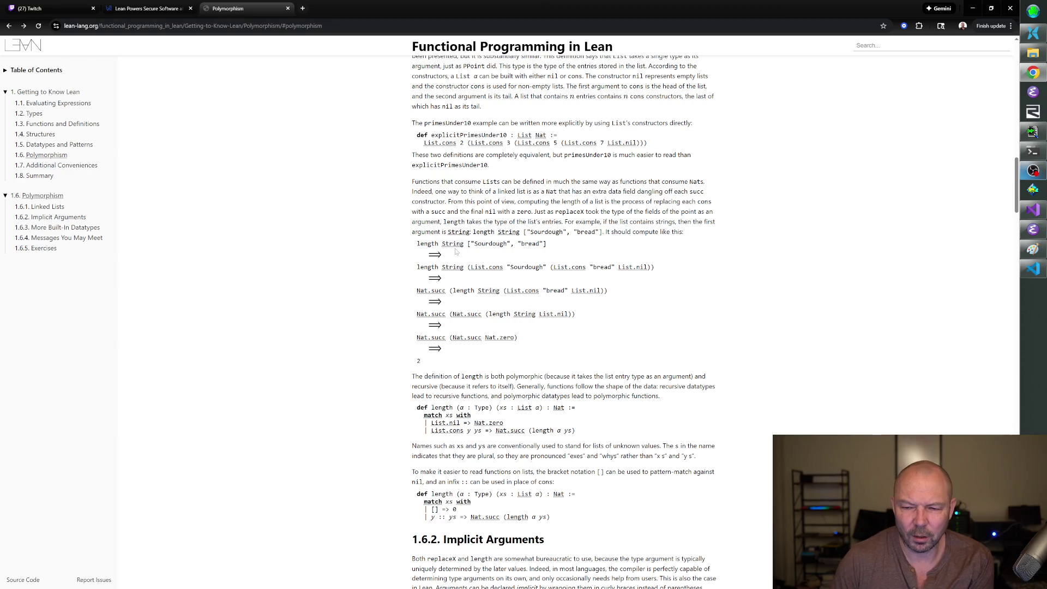
mouse_move(530, 244)
scroll(609, 297, up, 2)
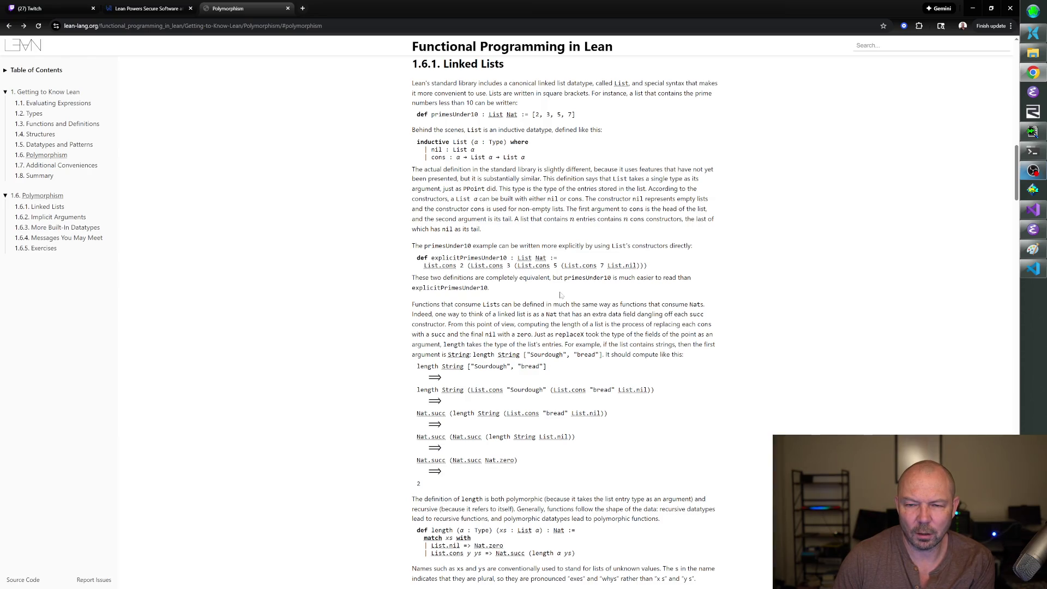
scroll(561, 295, down, 2)
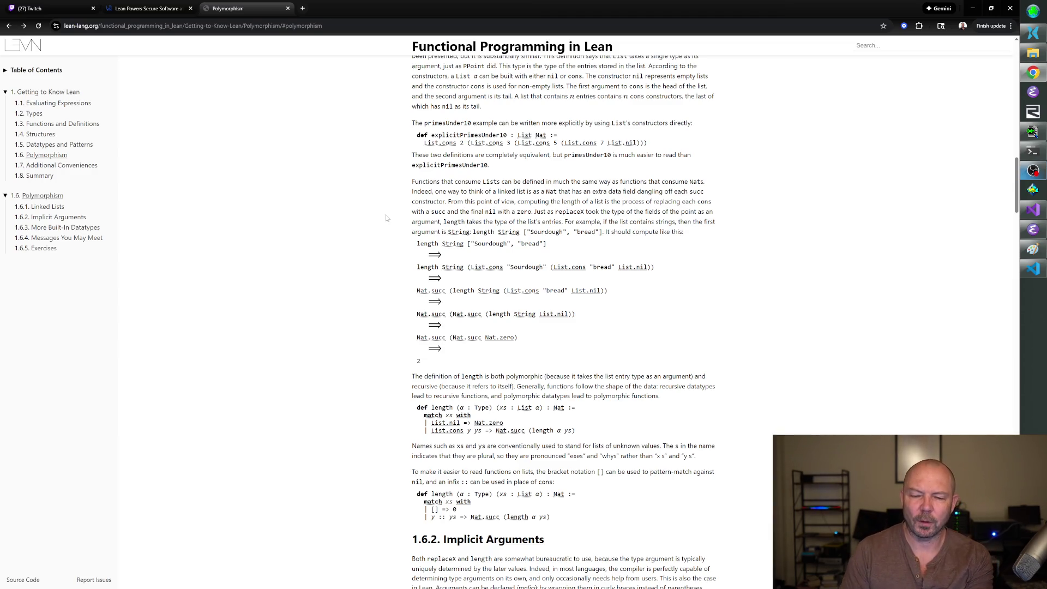
Scroll to the length definition rewritten with [] and :: patterns and the start of 1.6.2 Implicit Arguments.
scroll(390, 264, down, 2)
scroll(389, 264, down, 2)
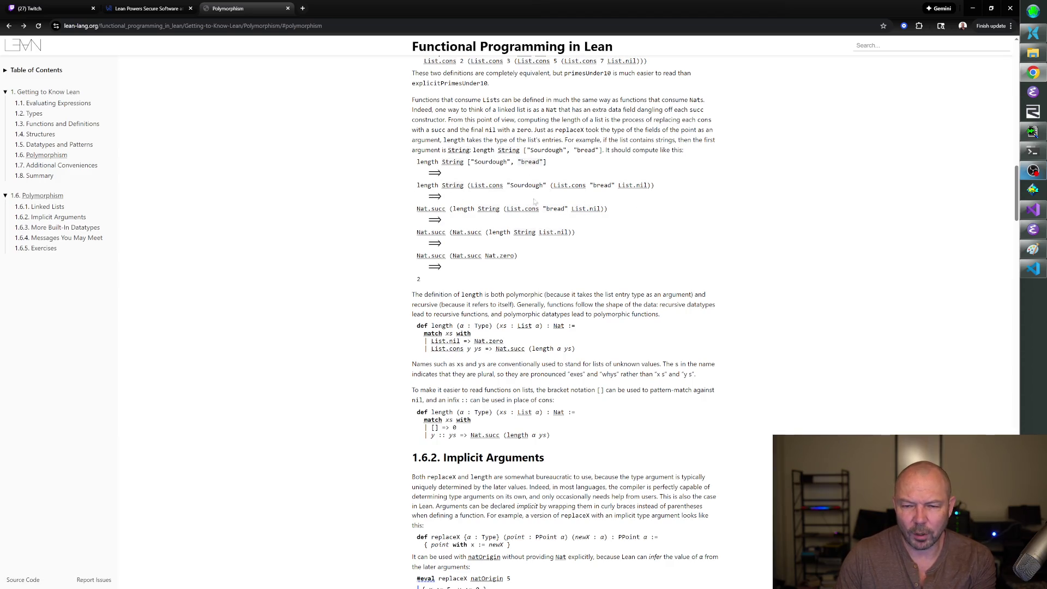
scroll(625, 210, down, 4)
scroll(682, 156, up, 3)
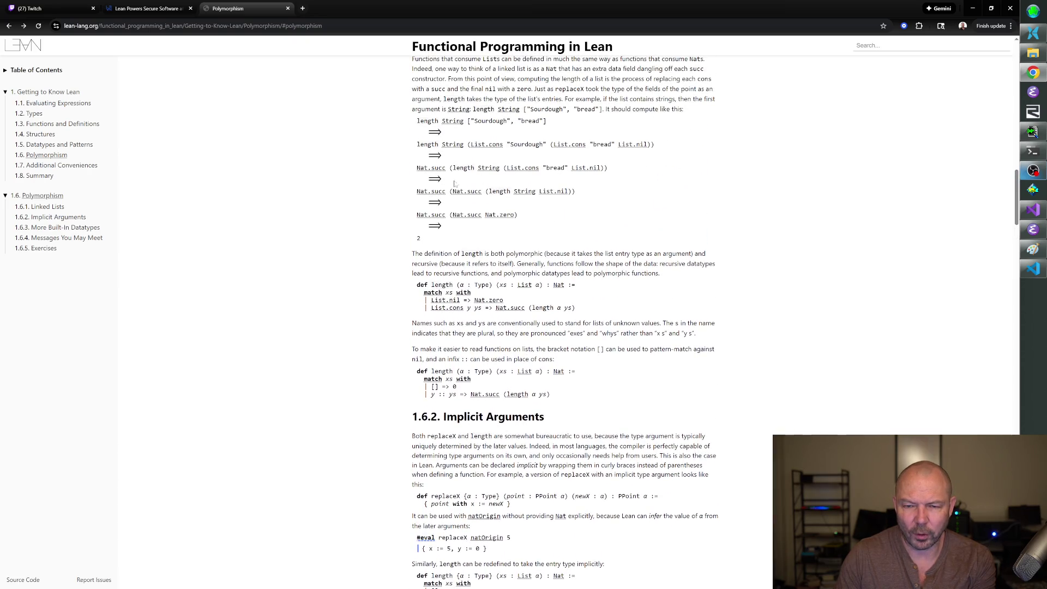
mouse_move(481, 200)
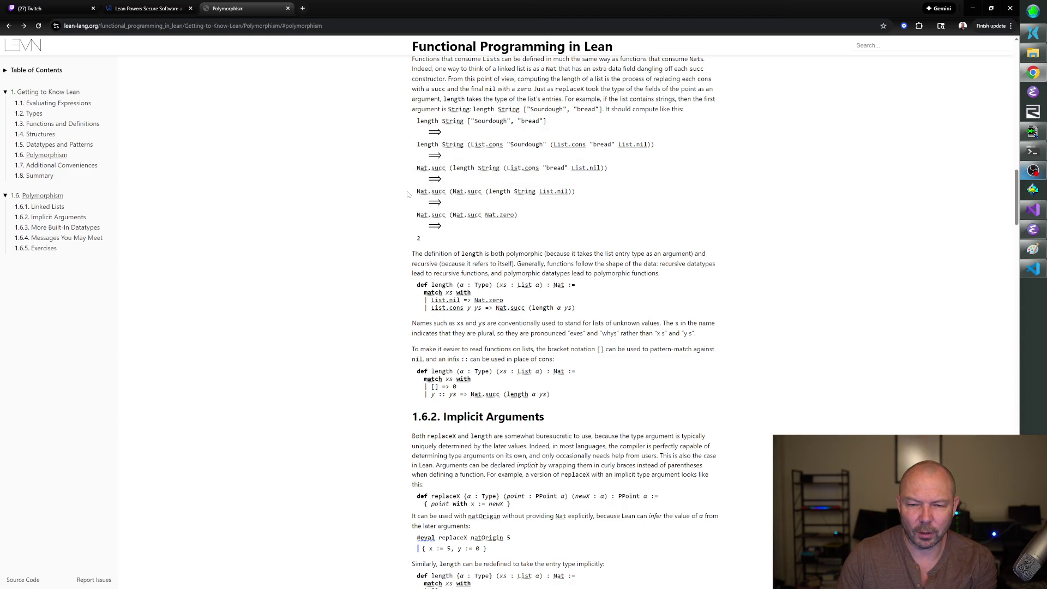
scroll(518, 196, down, 2)
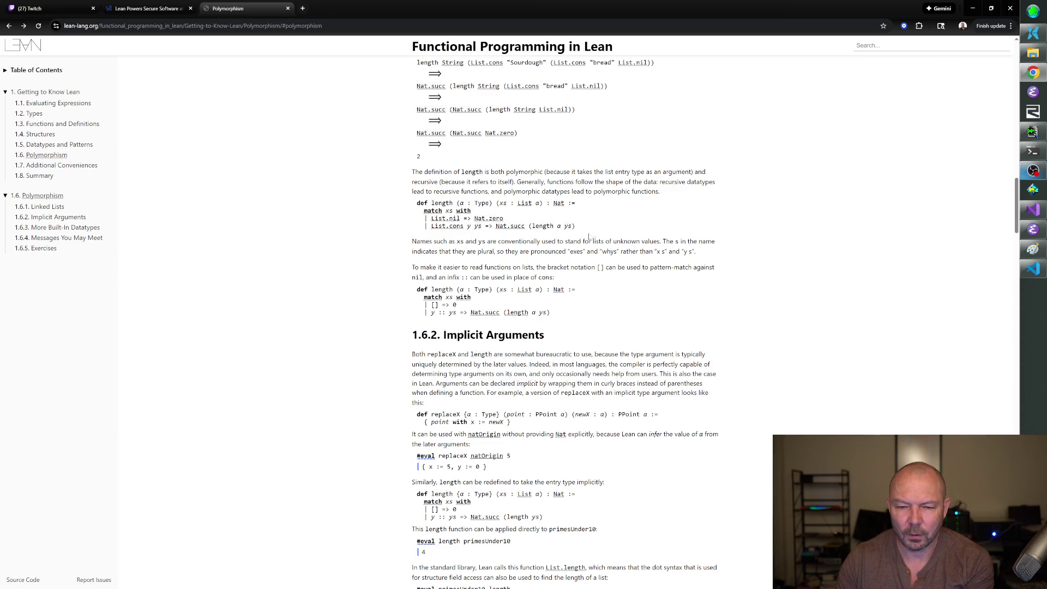
scroll(696, 196, down, 2)
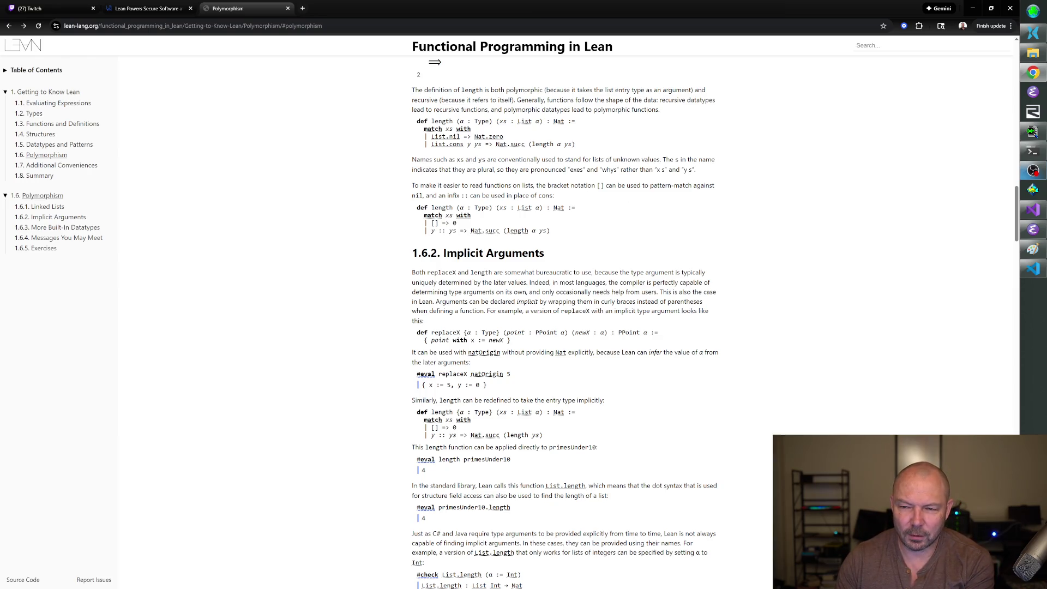
Scroll through Implicit Arguments, past the List.length Int check, to 1.6.3's Option section.
scroll(587, 194, down, 1)
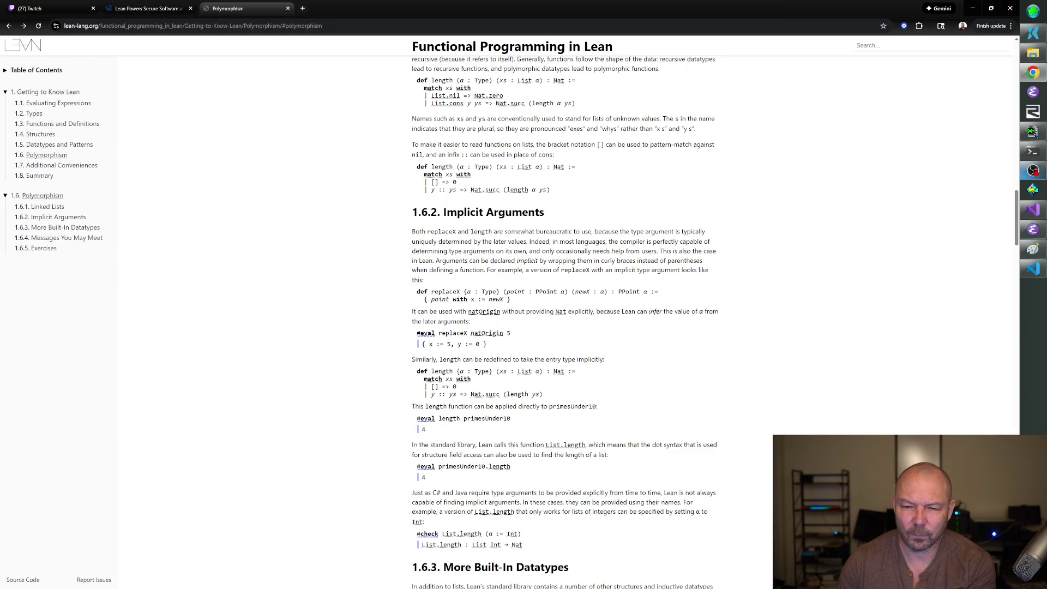
scroll(537, 227, down, 2)
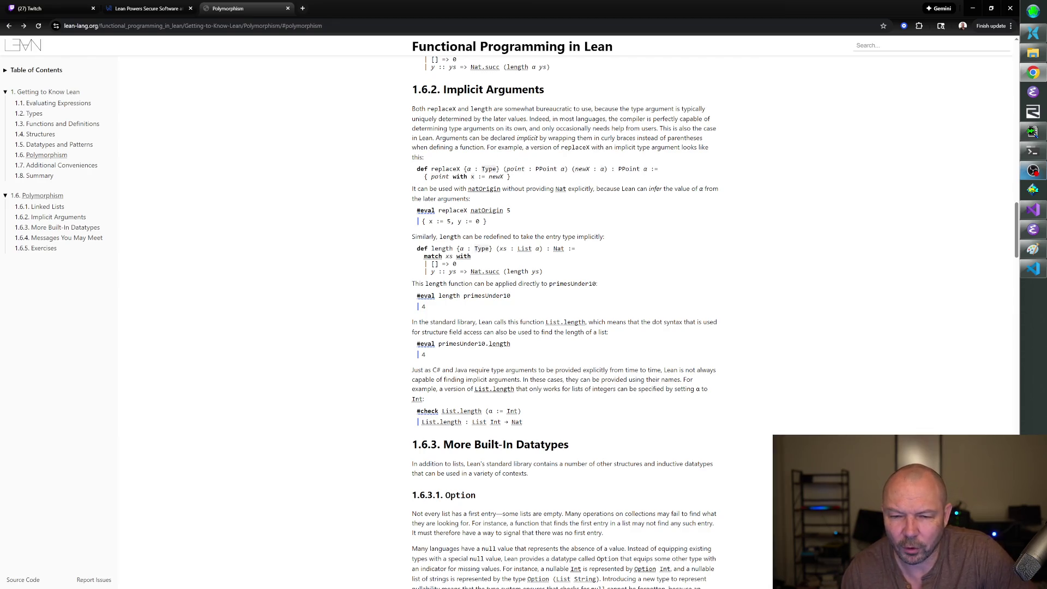
scroll(524, 121, down, 2)
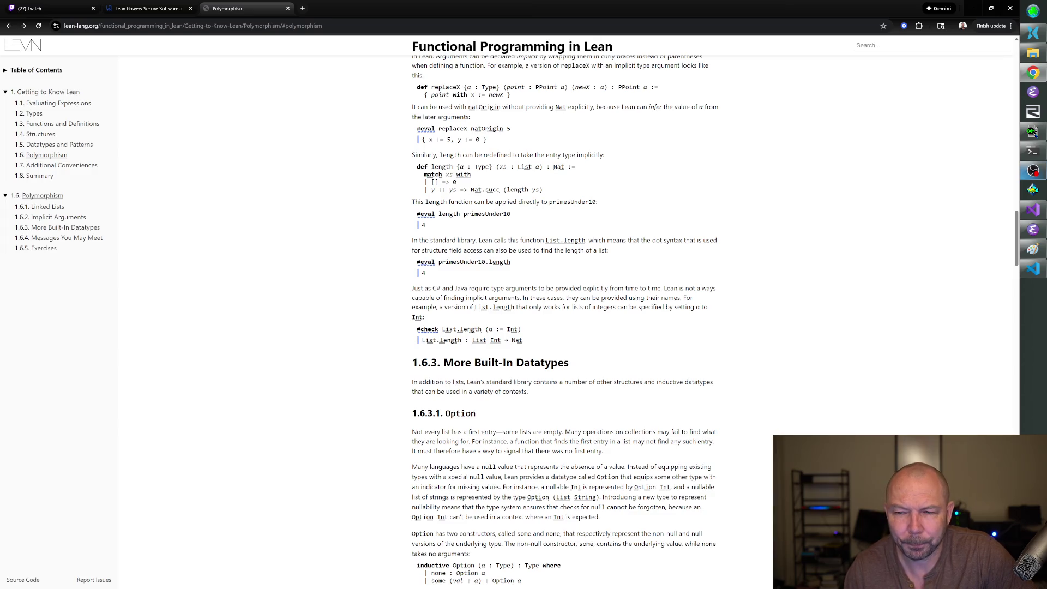
scroll(569, 126, up, 1)
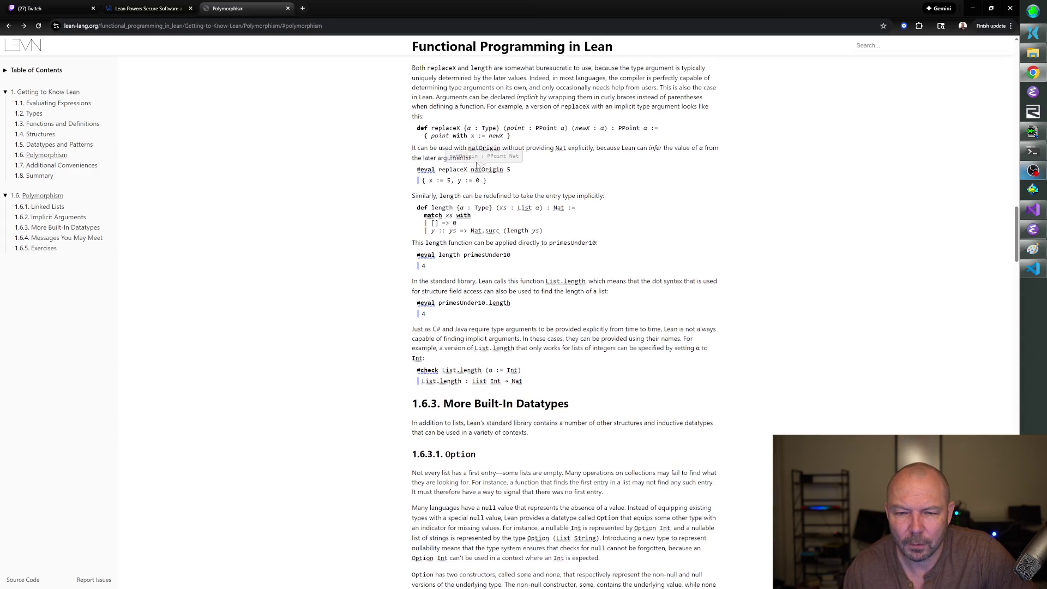